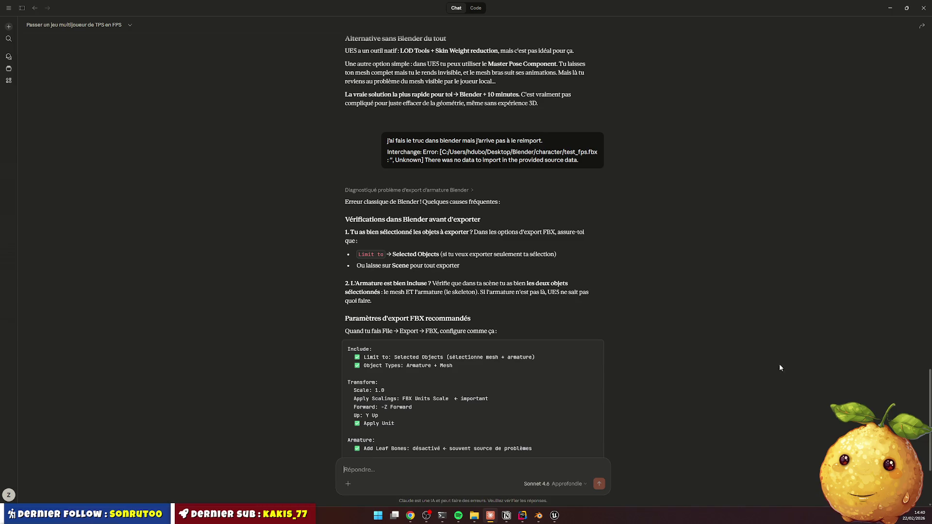
# Switch to Blender and collapse the Armature hierarchy in the Outliner
pyautogui.scroll(-2, 590, 305)
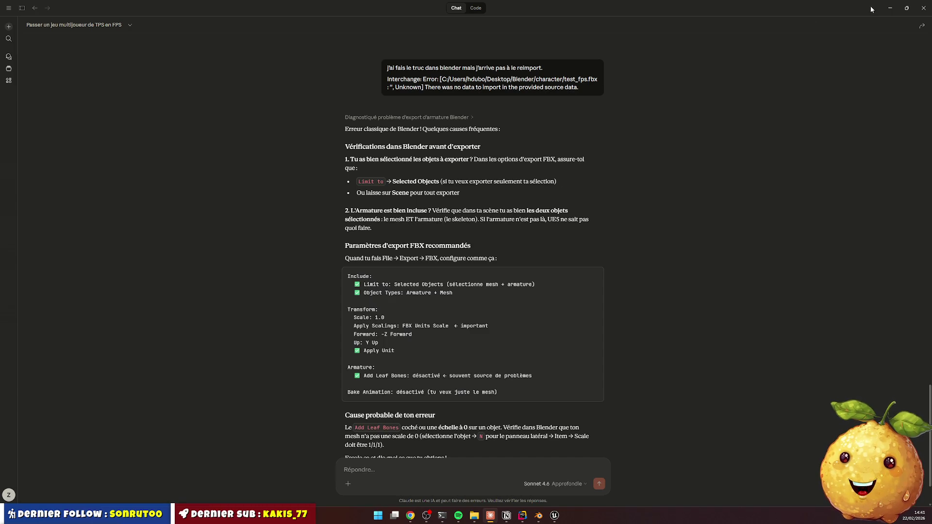
pyautogui.click(891, 8)
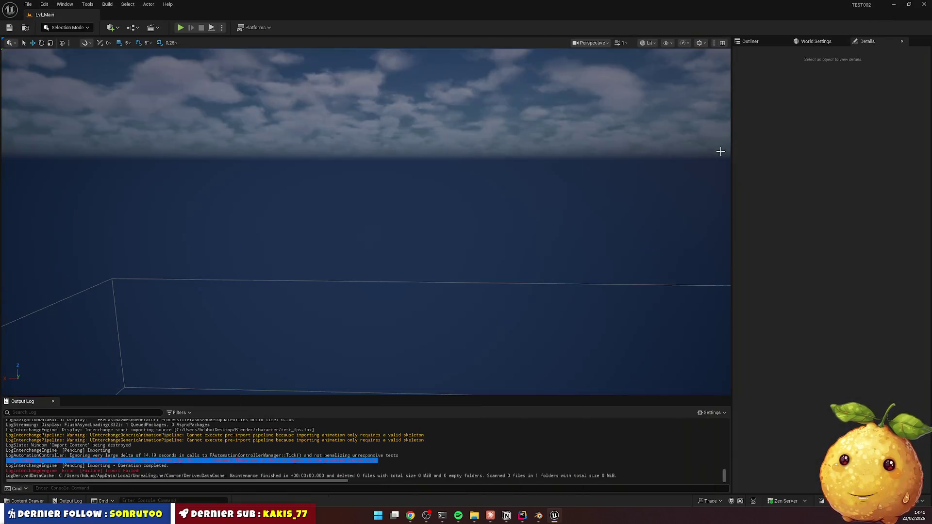
pyautogui.click(538, 516)
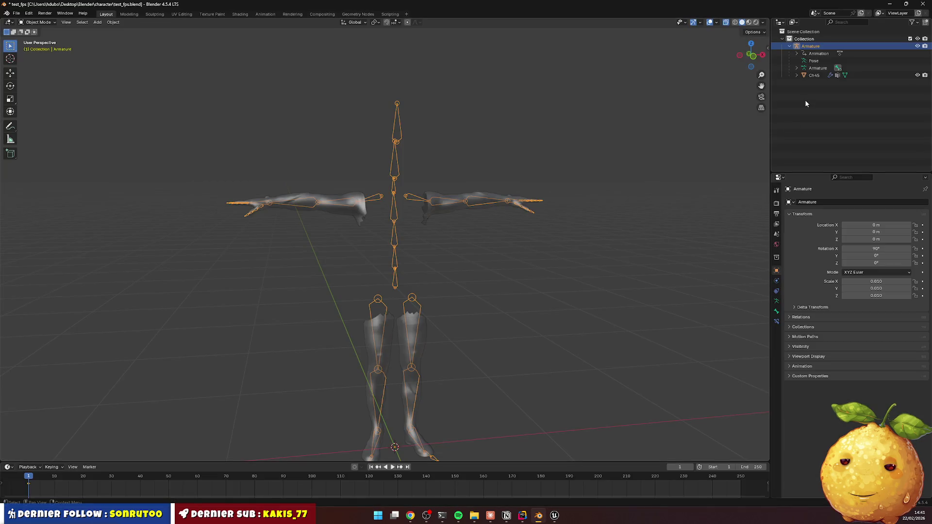
pyautogui.click(790, 46)
pyautogui.click(791, 45)
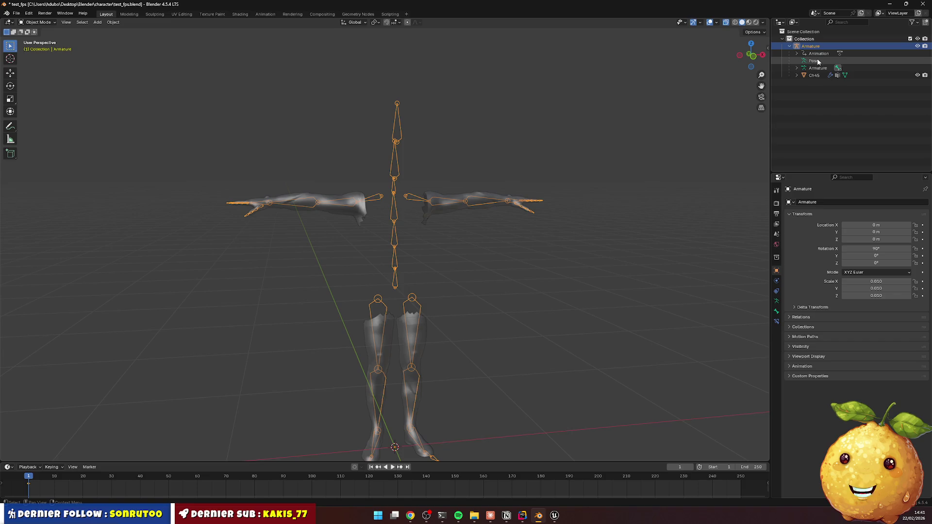
pyautogui.click(790, 46)
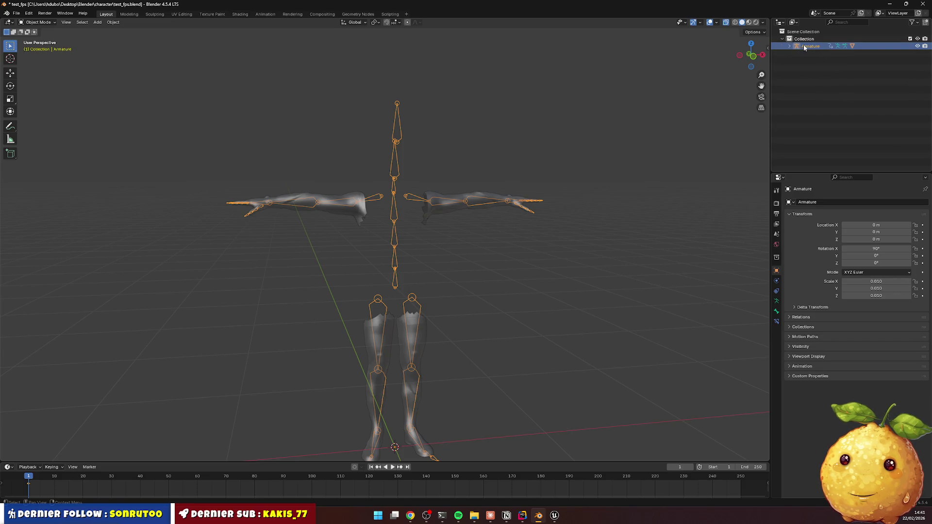
pyautogui.rightClick(810, 47)
pyautogui.click(810, 45)
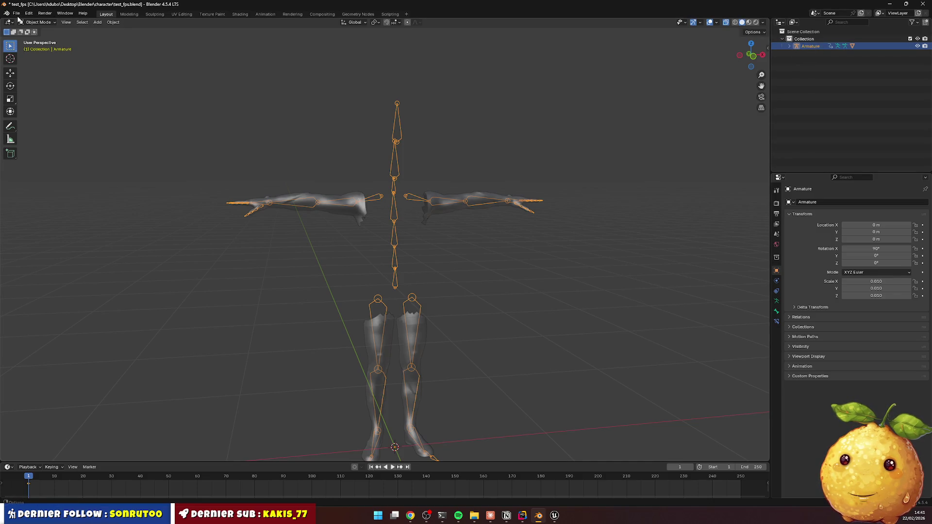
# Export the scene as FBX, overwriting test_fps.fbx
pyautogui.click(16, 13)
pyautogui.moveTo(42, 124)
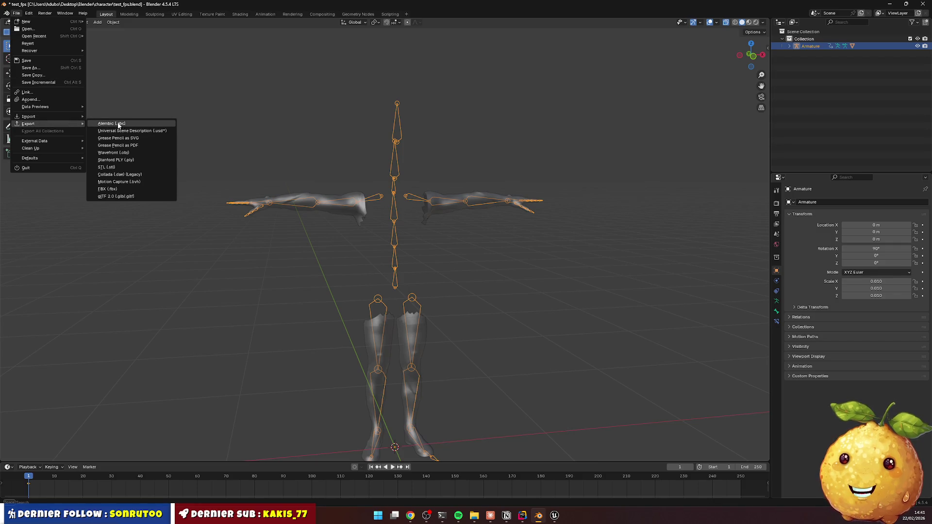
pyautogui.click(121, 189)
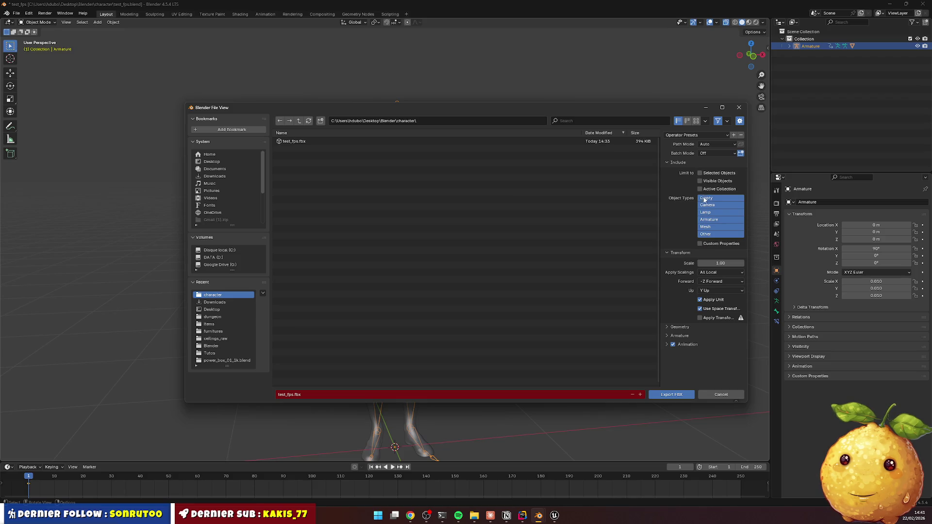
pyautogui.click(681, 395)
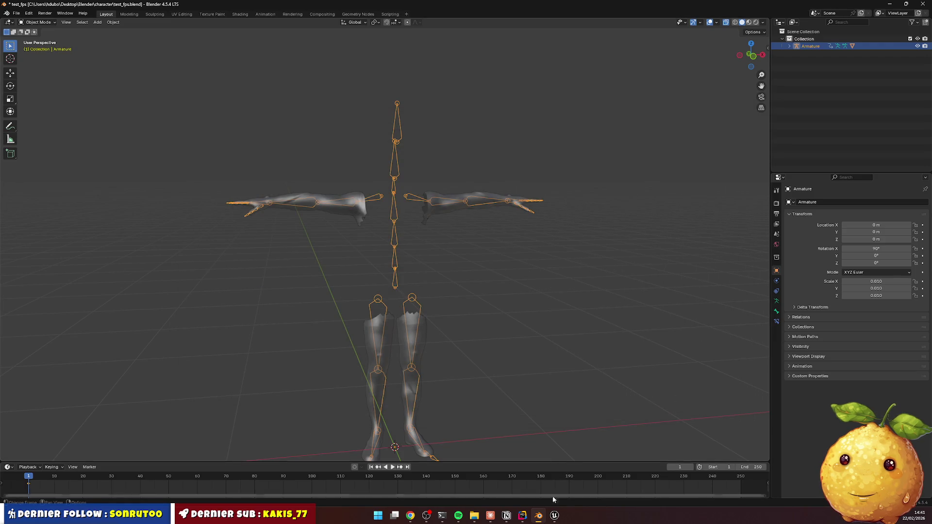
# Import test_fps.fbx into the FPS2 folder with the default import settings
pyautogui.click(555, 516)
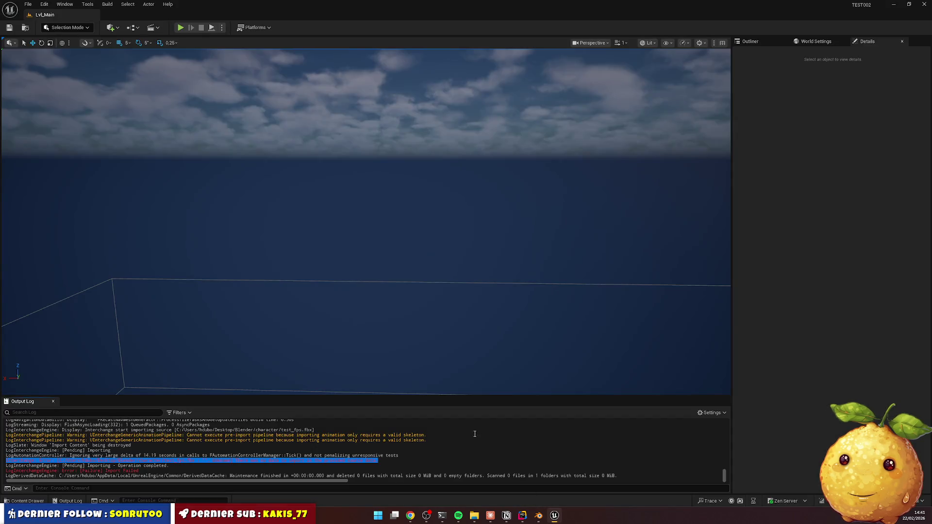
pyautogui.click(27, 501)
pyautogui.rightClick(299, 383)
pyautogui.moveTo(374, 381)
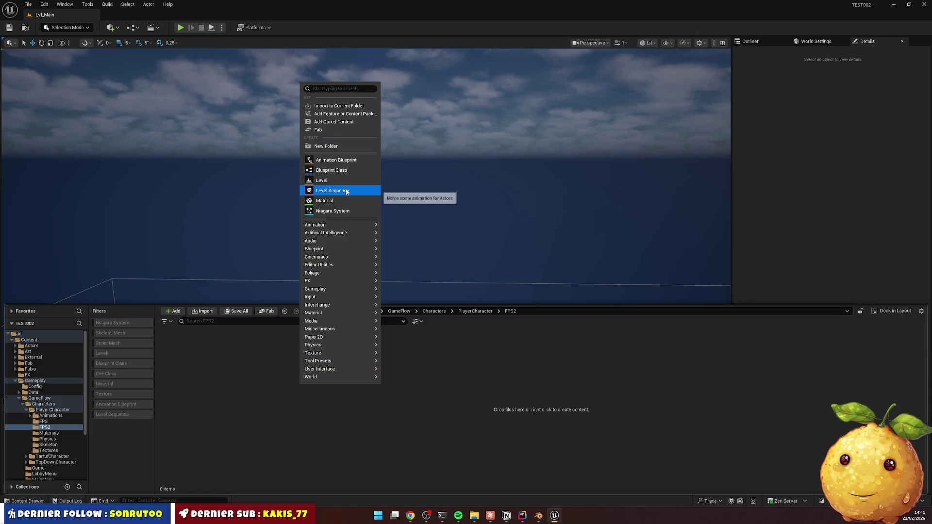
pyautogui.click(340, 105)
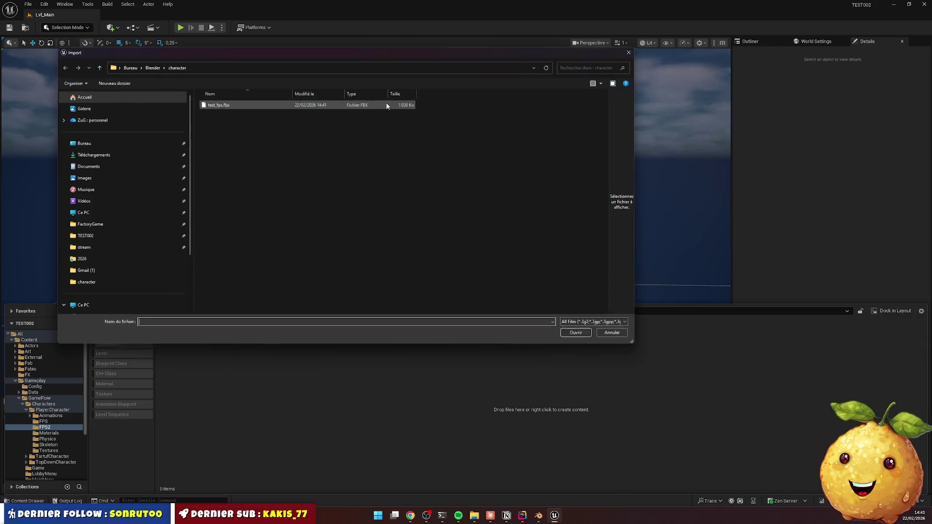
pyautogui.click(223, 105)
pyautogui.doubleClick(237, 103)
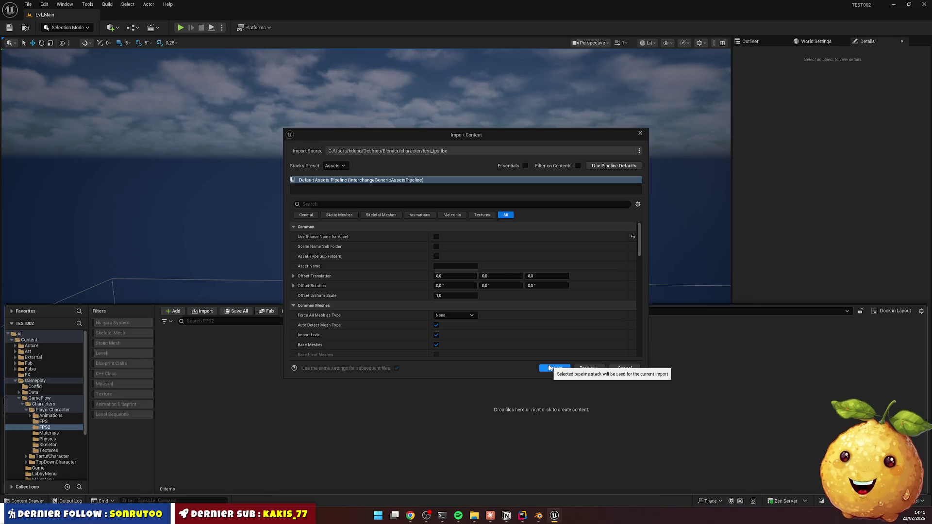
pyautogui.click(553, 369)
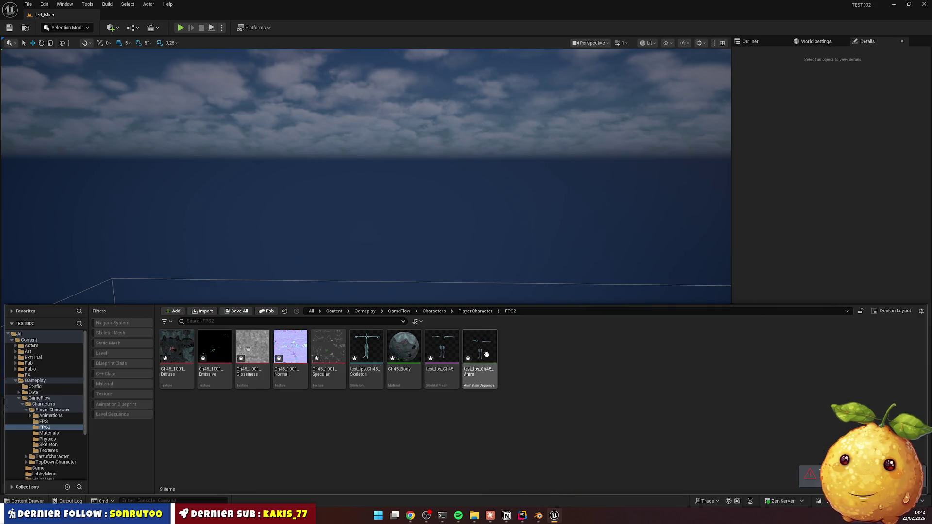
# Inspect the imported animation and test_fps_Ch45 skeletal mesh, then review the Output Log
pyautogui.click(487, 355)
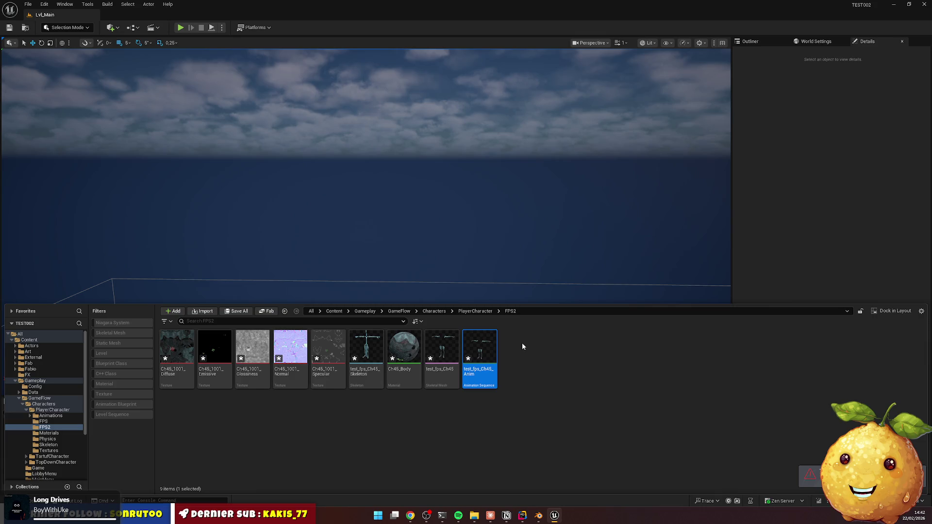
pyautogui.click(437, 352)
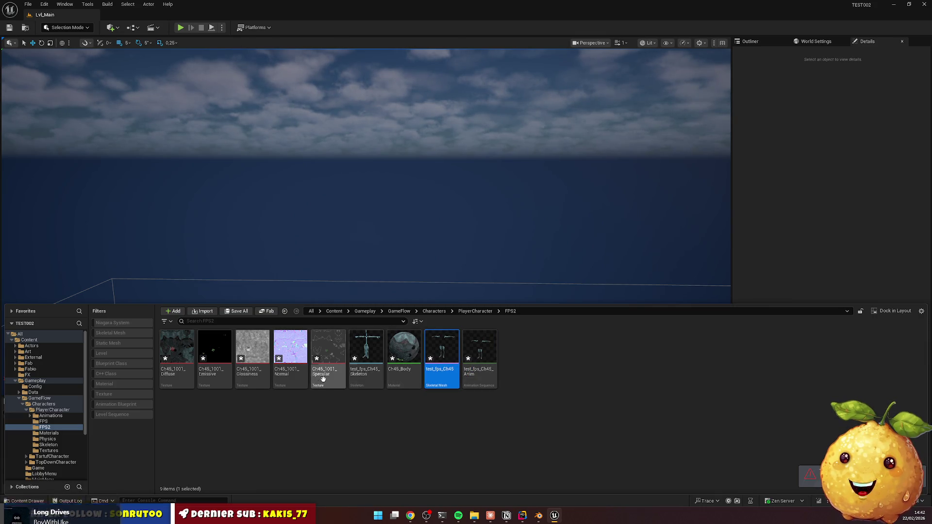
pyautogui.click(373, 419)
pyautogui.click(26, 501)
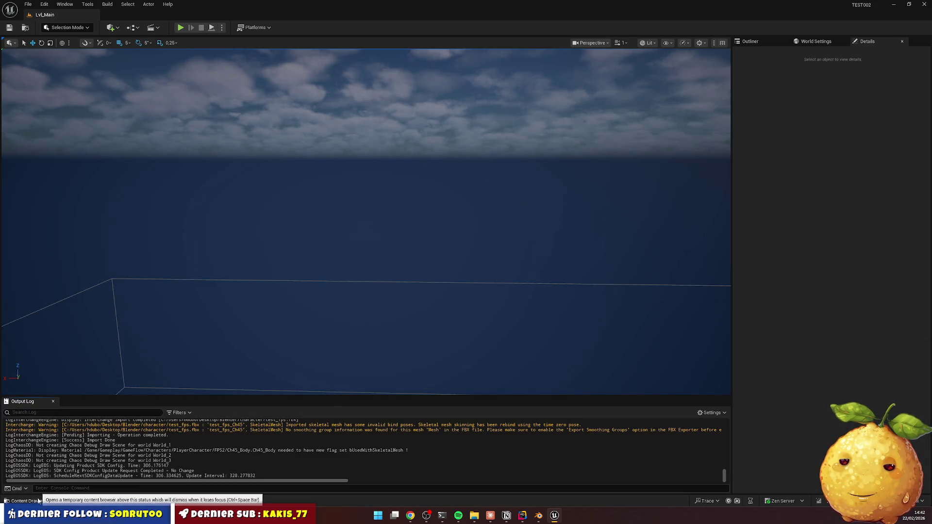
pyautogui.click(27, 501)
# In BP_Player_Character_FPS, assign test_fps_Ch45 as the Mesh FPS skeletal mesh
pyautogui.click(483, 312)
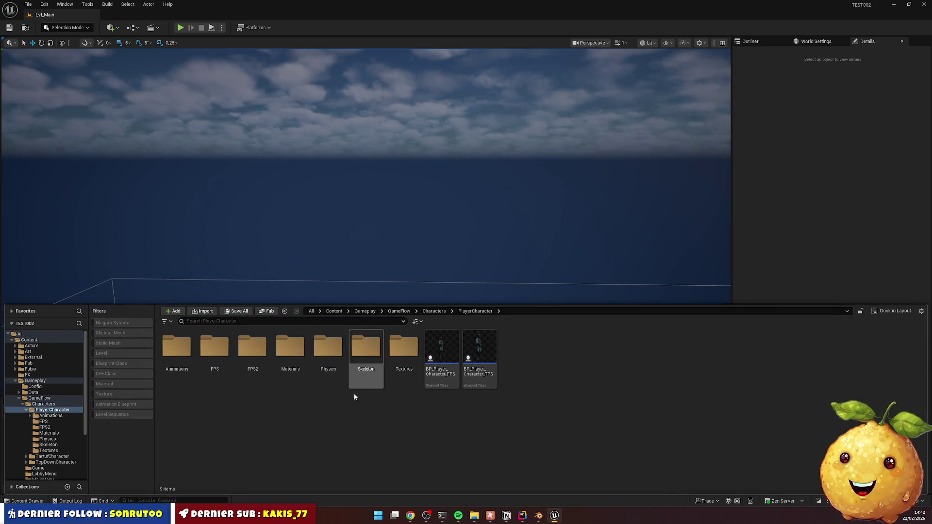
pyautogui.click(442, 348)
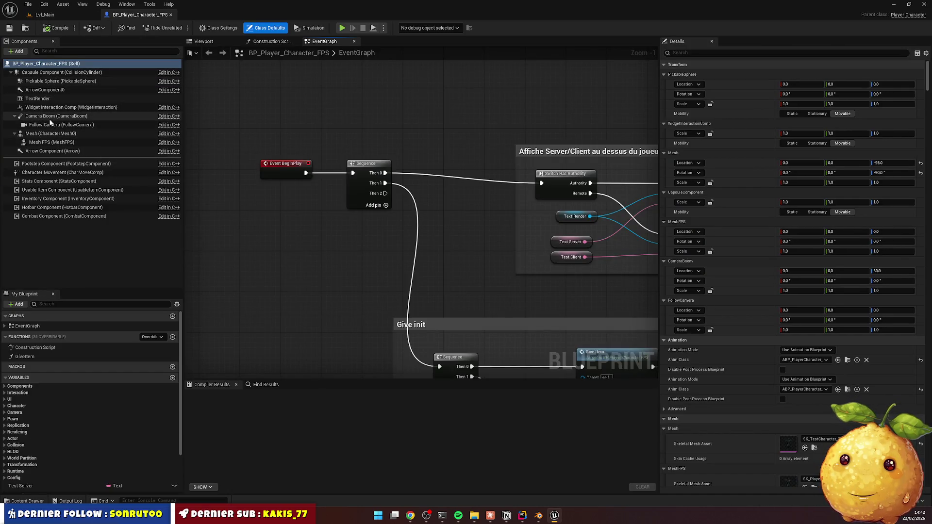
pyautogui.click(54, 143)
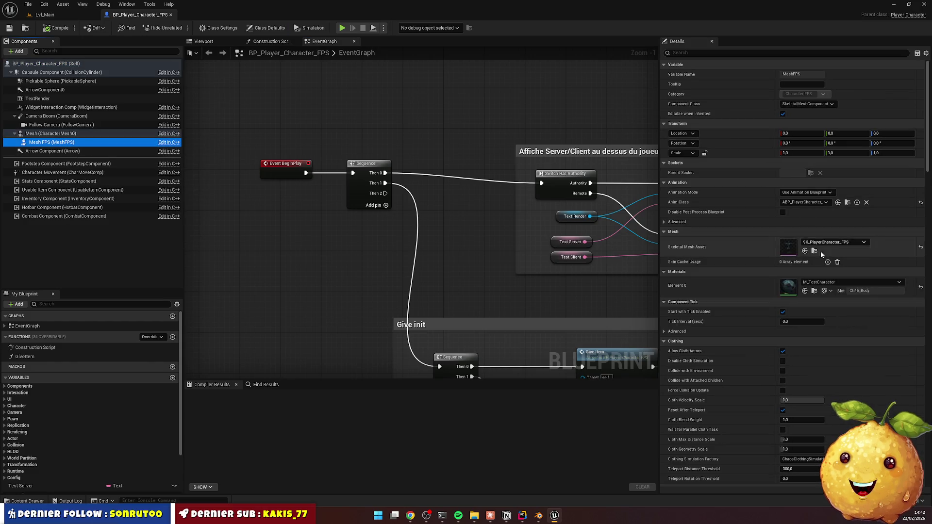
pyautogui.click(851, 242)
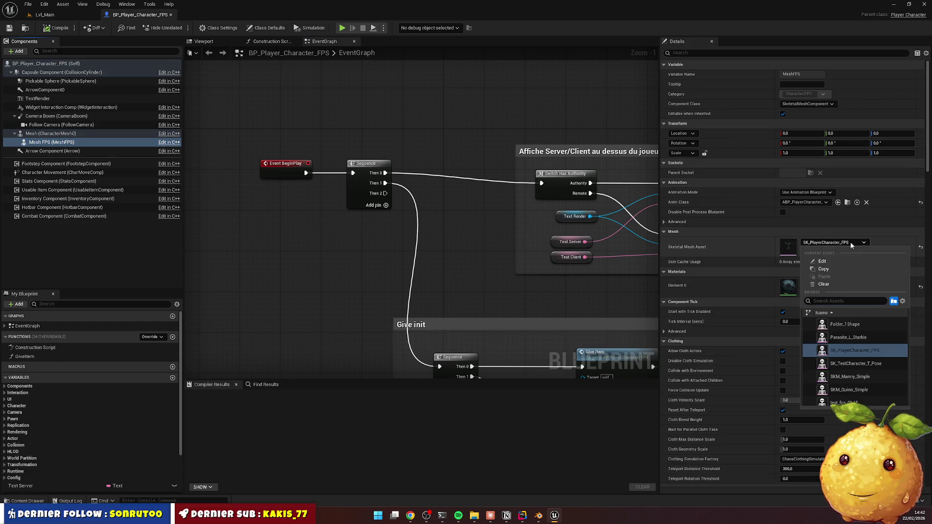
pyautogui.write('test')
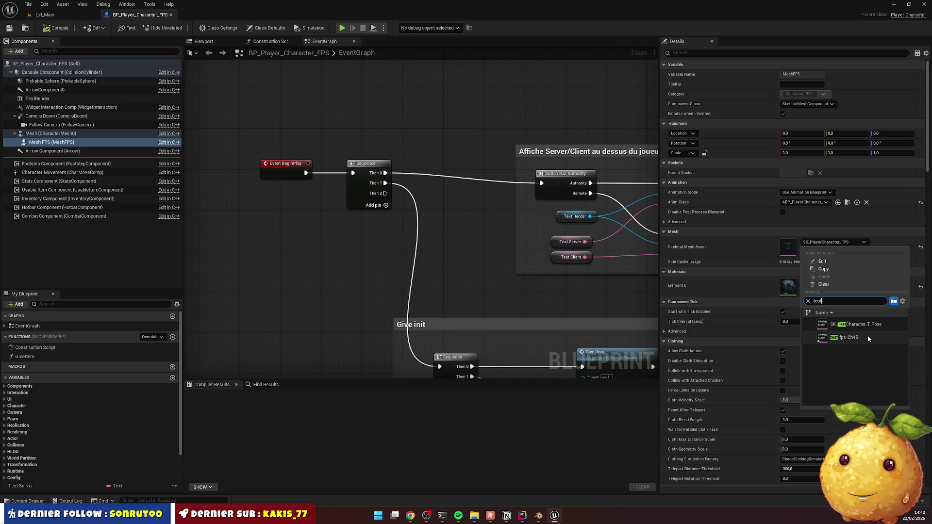
pyautogui.click(863, 337)
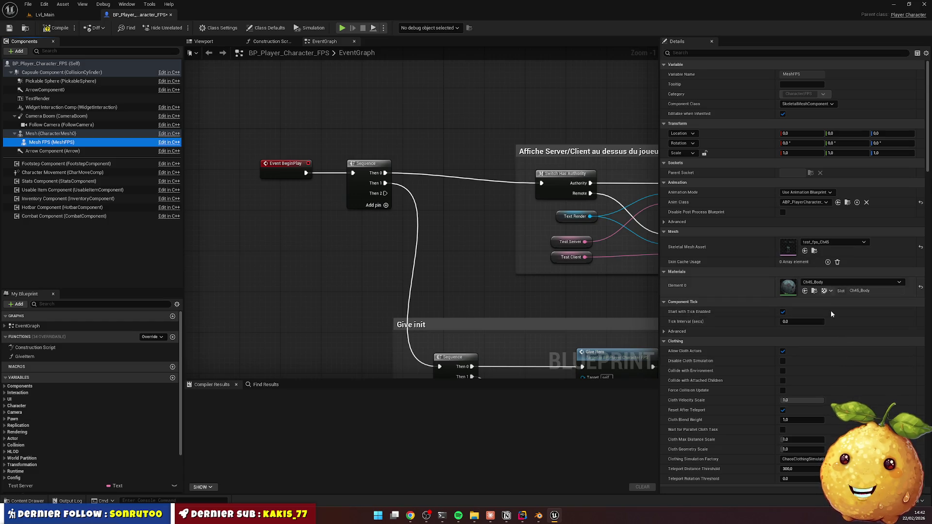
# Check the arms in the Viewport preview, compile the blueprint, and return to Lvl_Main
pyautogui.click(206, 42)
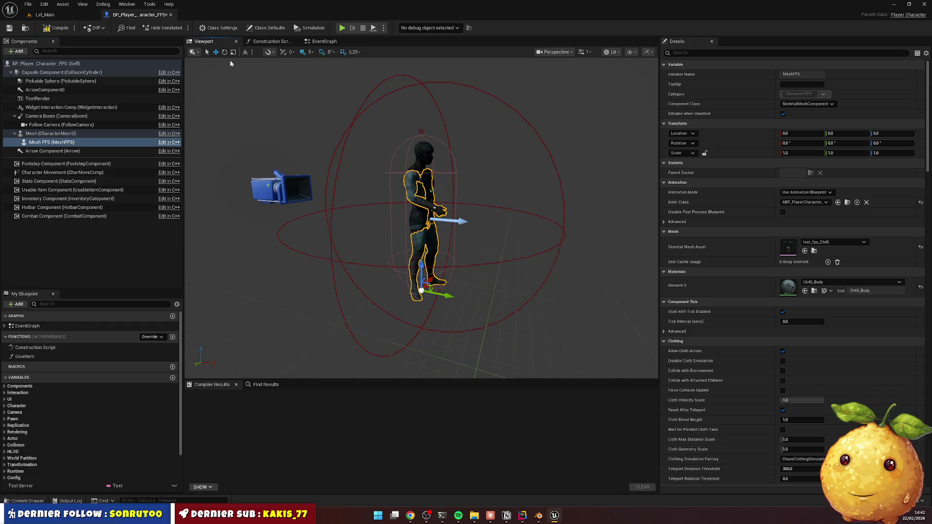
pyautogui.moveTo(473, 173); pyautogui.dragTo(507, 155)
pyautogui.moveTo(369, 112); pyautogui.dragTo(349, 107)
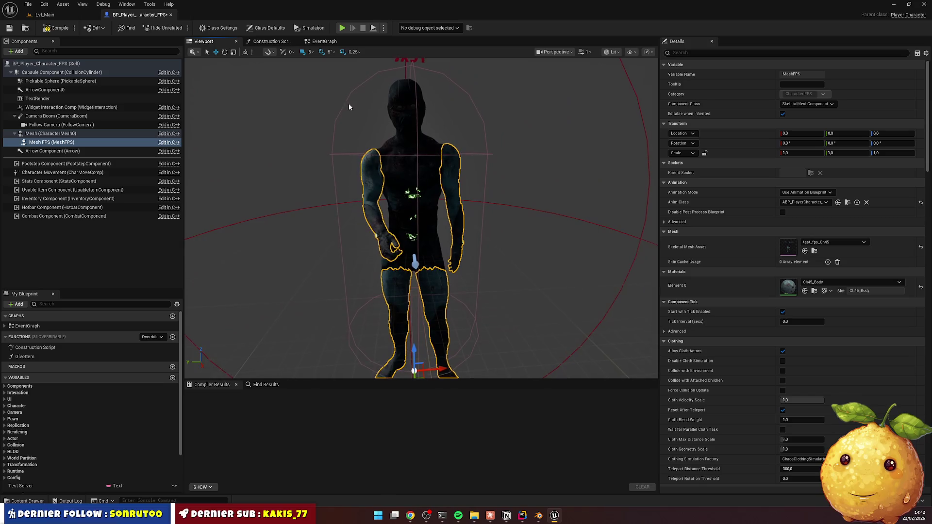
pyautogui.click(59, 27)
pyautogui.click(60, 14)
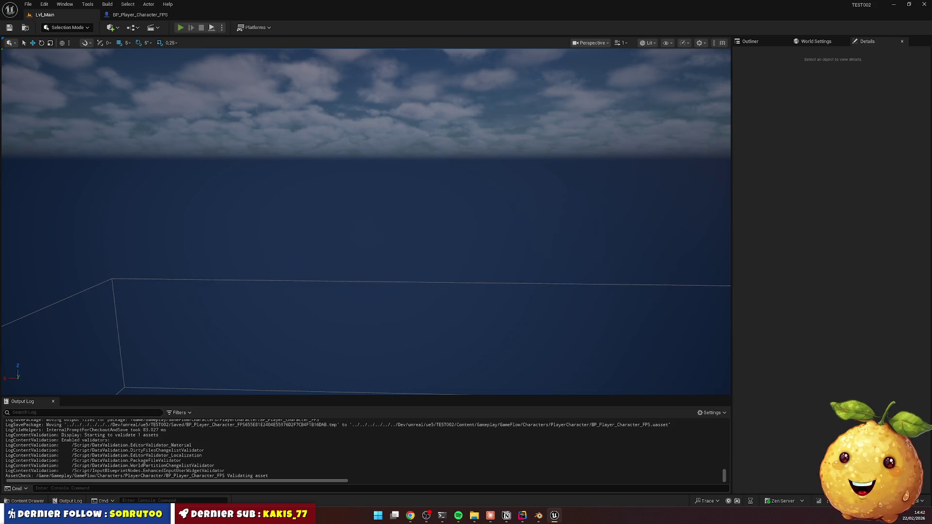
# Playtest the level briefly, then select the DirectionalLight and show its details
pyautogui.hotkey('alt', 'p')
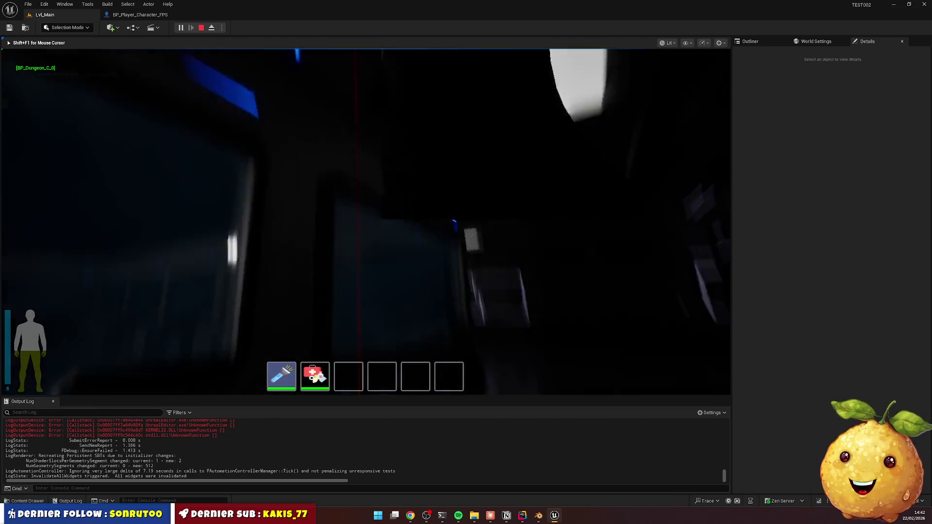
pyautogui.press('Escape')
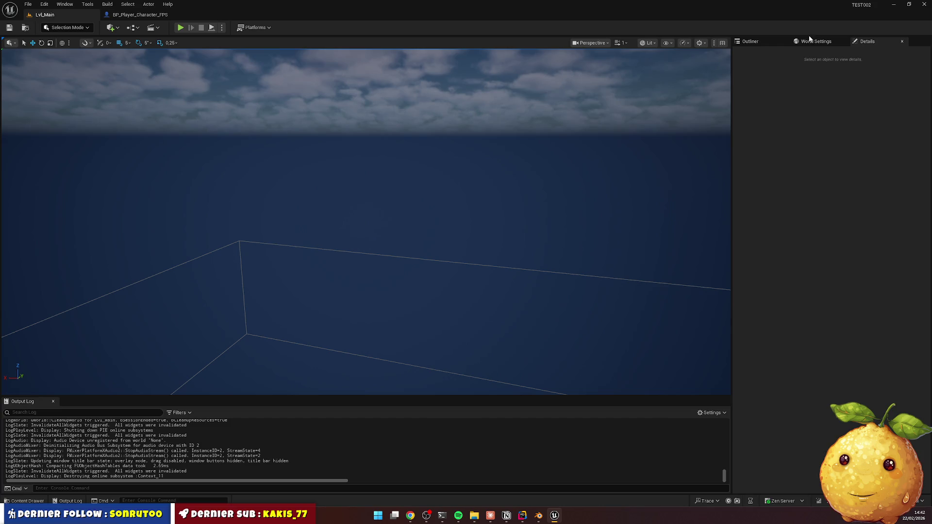
pyautogui.click(809, 41)
pyautogui.click(750, 42)
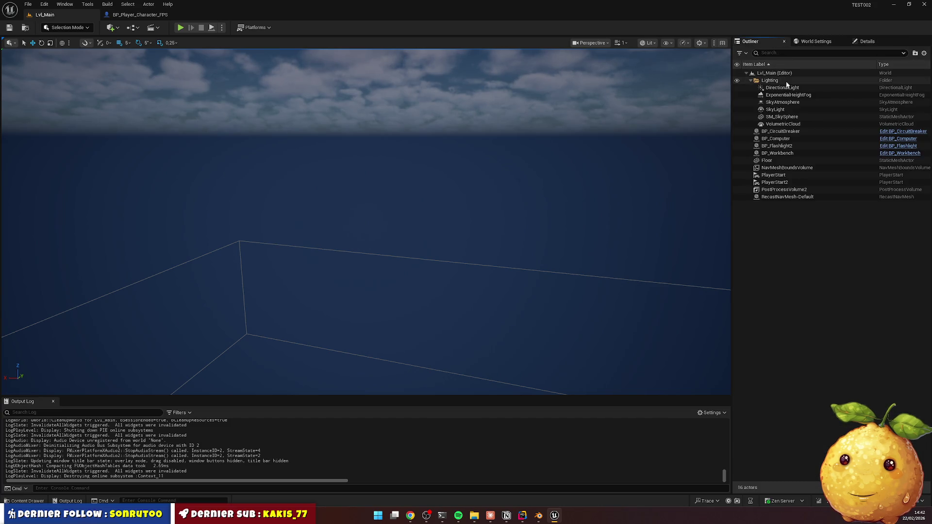
pyautogui.click(806, 81)
pyautogui.click(869, 41)
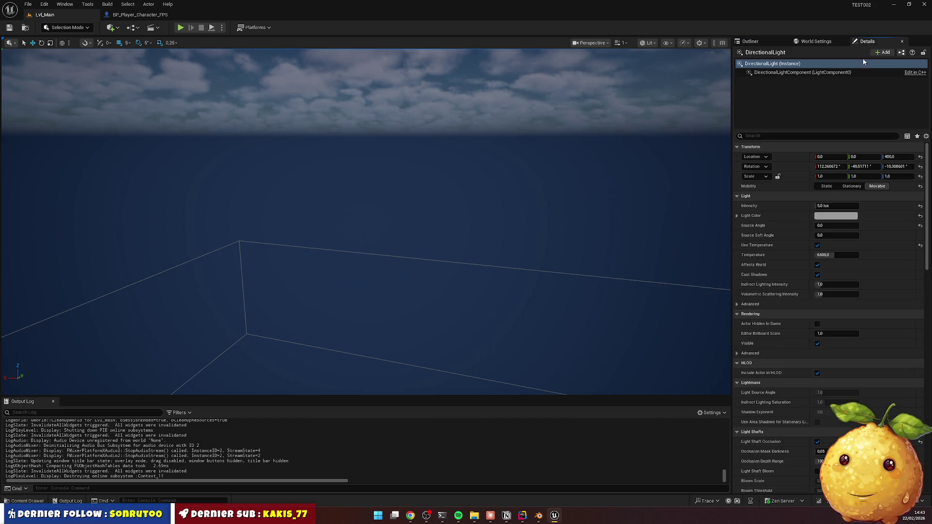
# Set the DirectionalLight intensity to 20 lux and reopen BP_Player_Character_FPS
pyautogui.click(837, 206)
pyautogui.write('10')
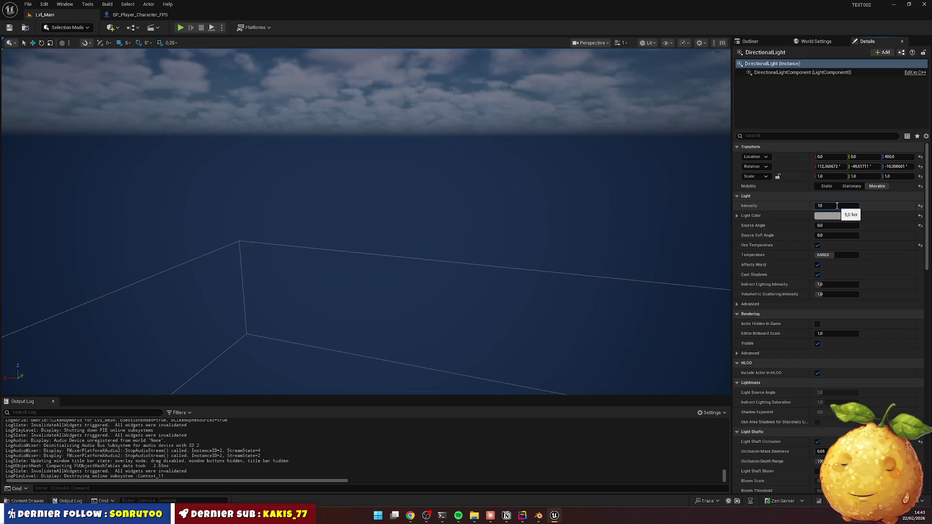
pyautogui.write('20')
pyautogui.press('Return')
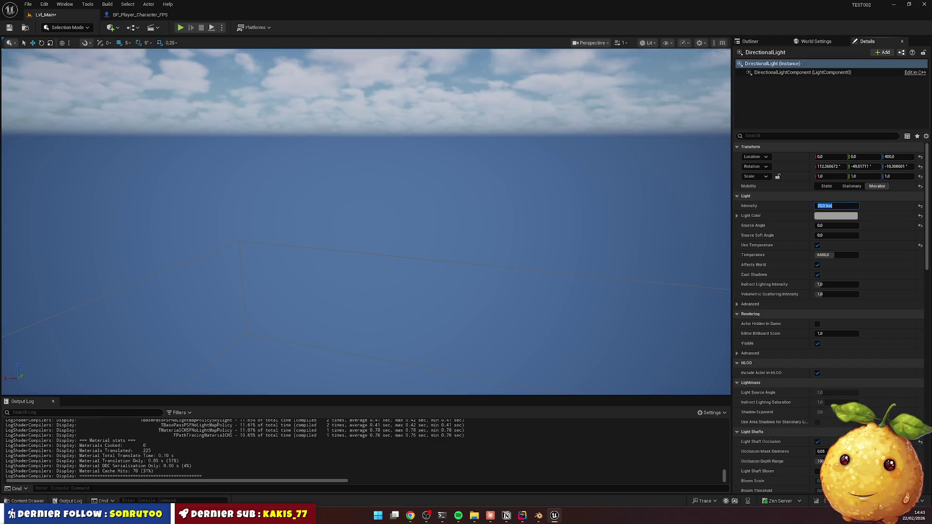
pyautogui.click(138, 14)
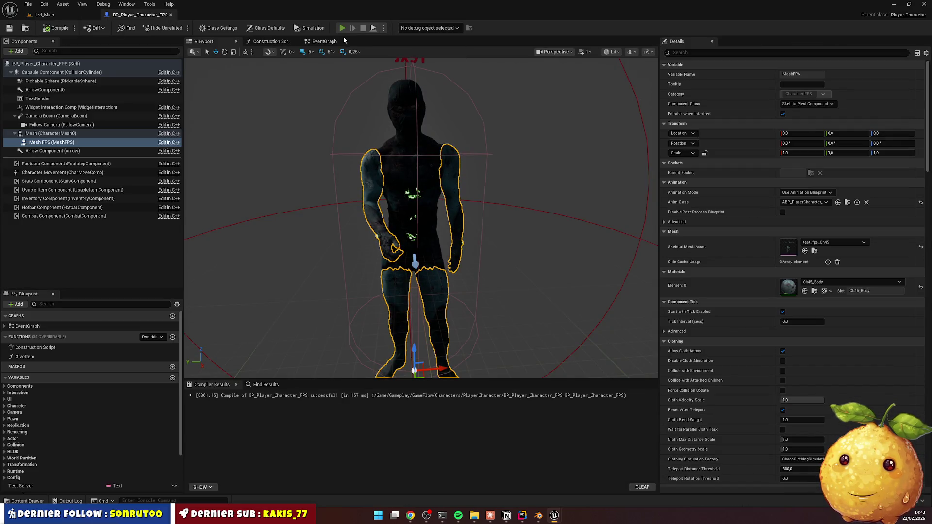
pyautogui.click(343, 29)
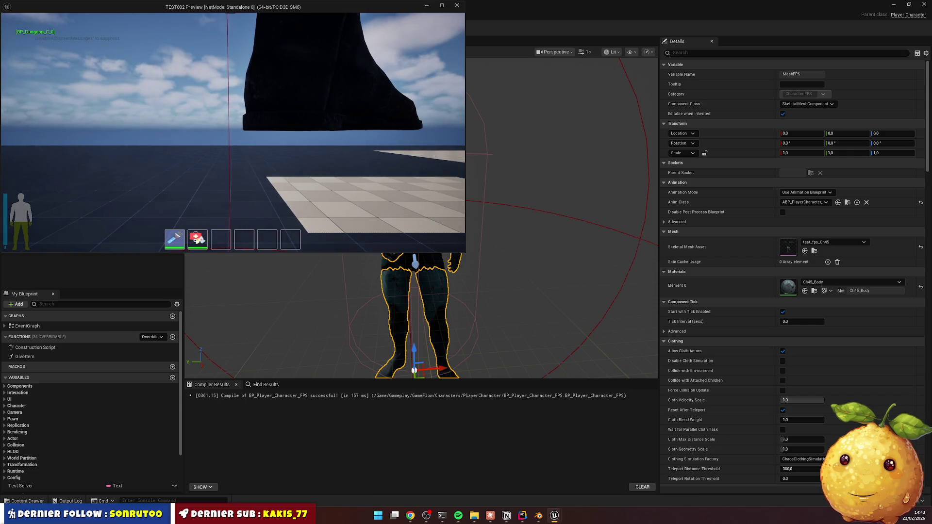
pyautogui.press('Escape')
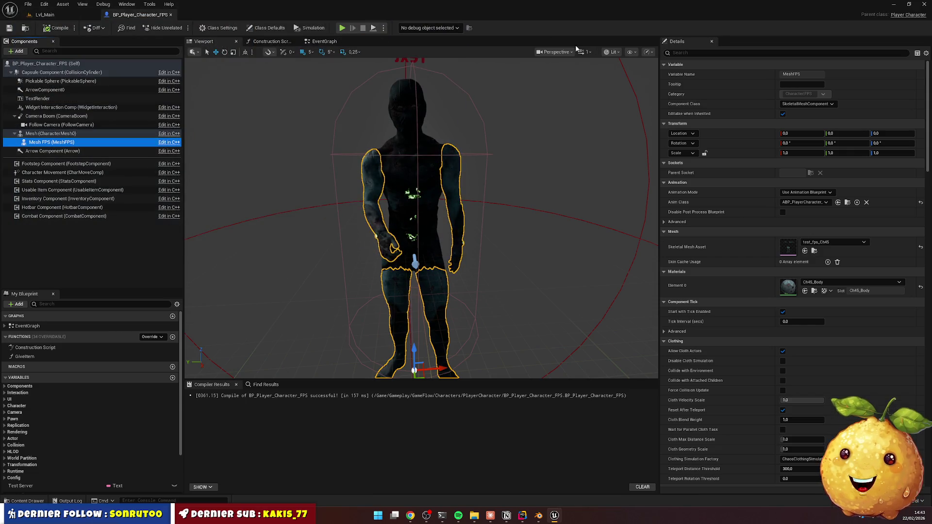
pyautogui.click(45, 15)
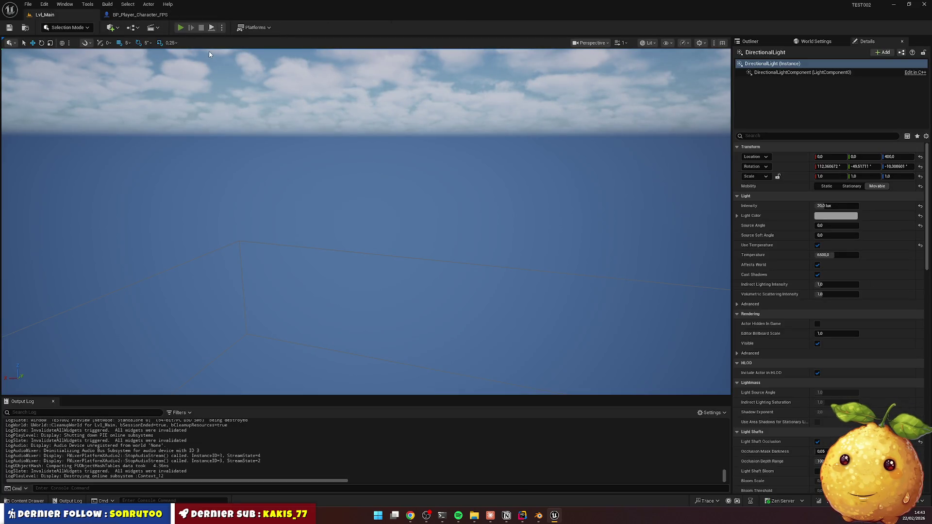
pyautogui.hotkey('alt', 'p')
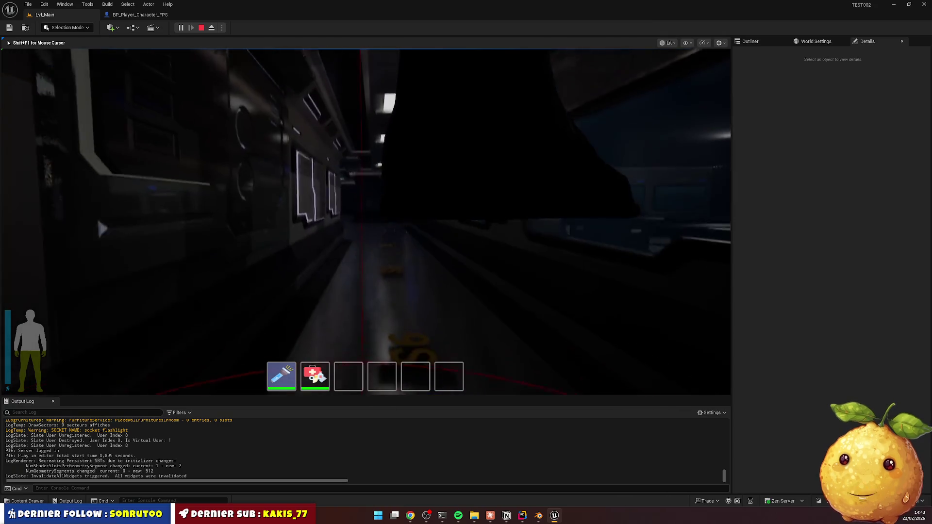
pyautogui.press('F8')
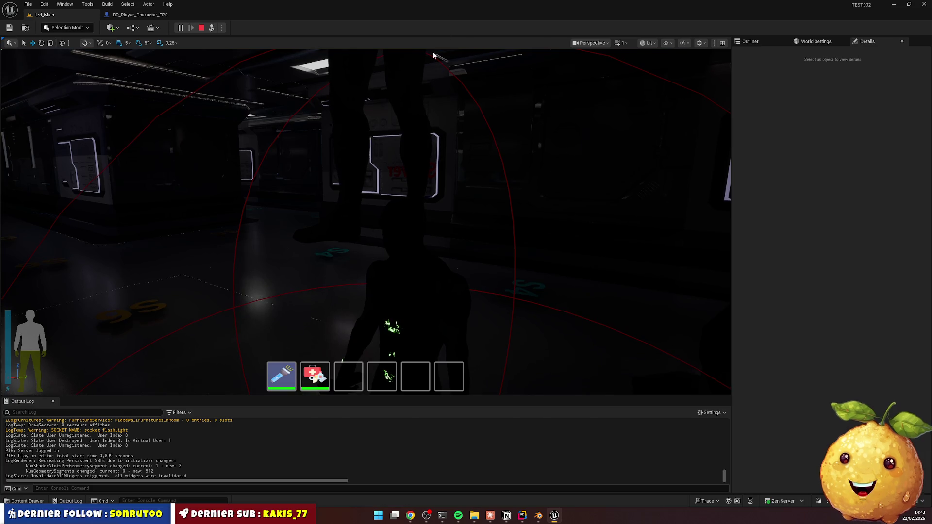
pyautogui.click(202, 28)
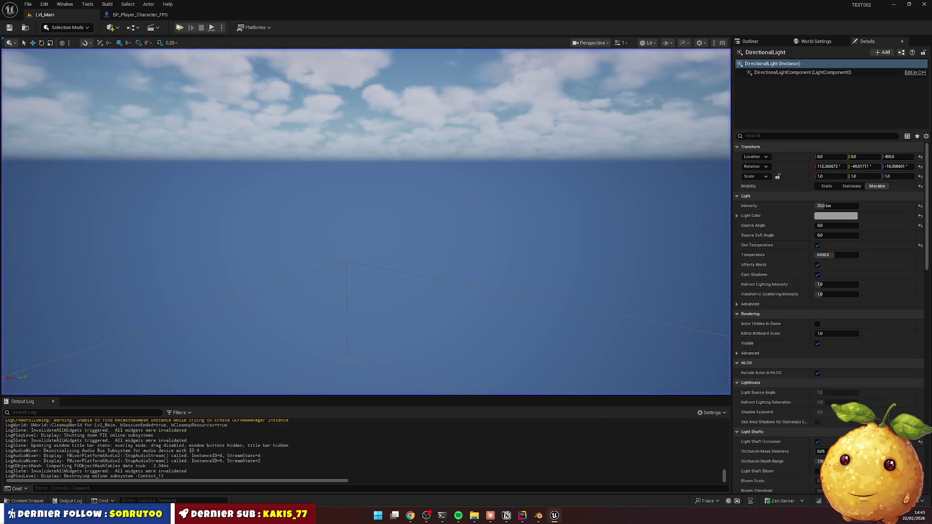
pyautogui.click(28, 501)
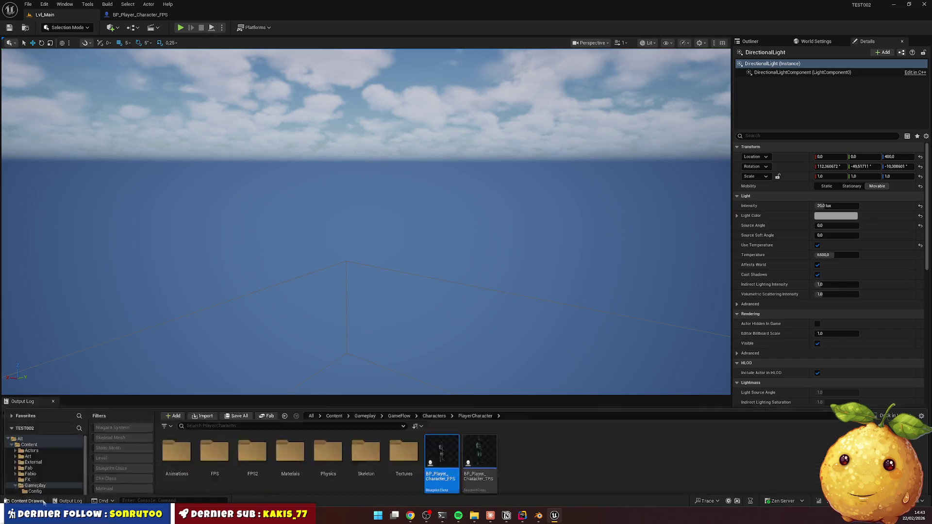
pyautogui.doubleClick(442, 347)
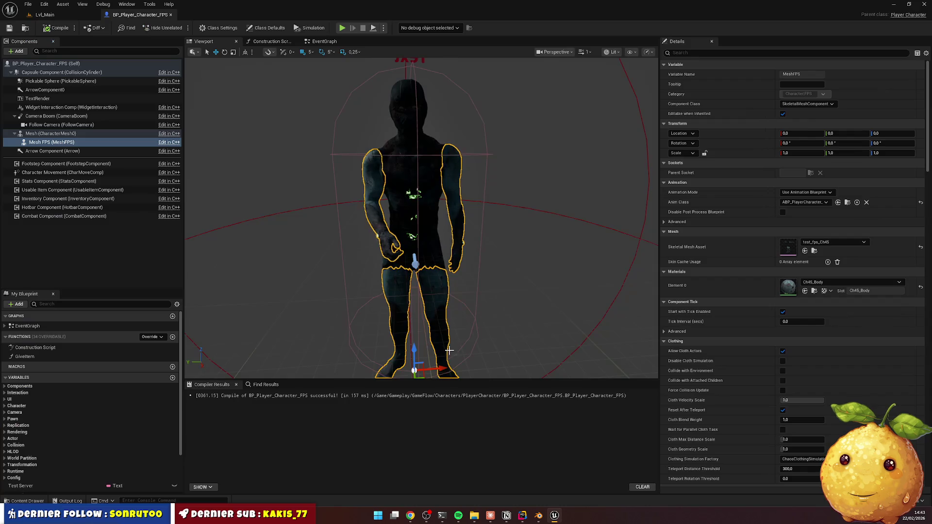
pyautogui.moveTo(448, 209); pyautogui.dragTo(629, 211)
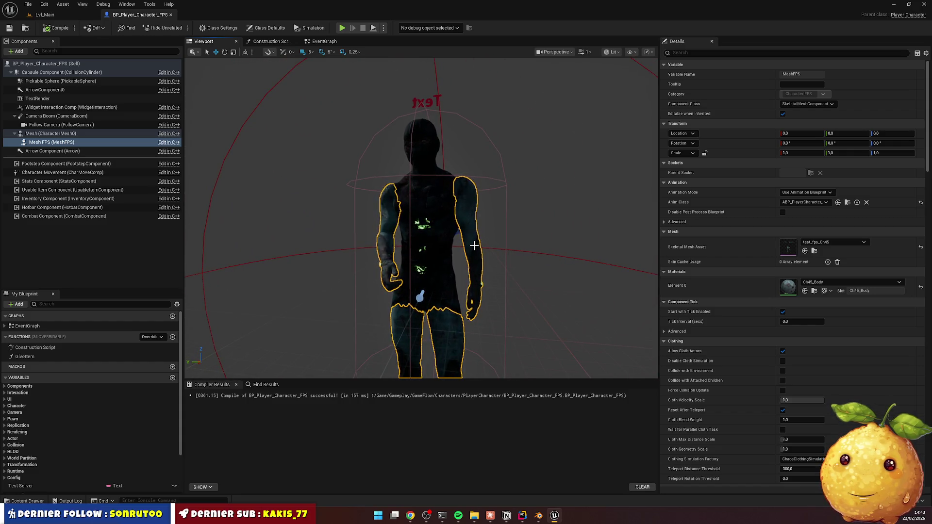
# Inspect the body Mesh component, then reselect the Mesh FPS arms component
pyautogui.click(424, 156)
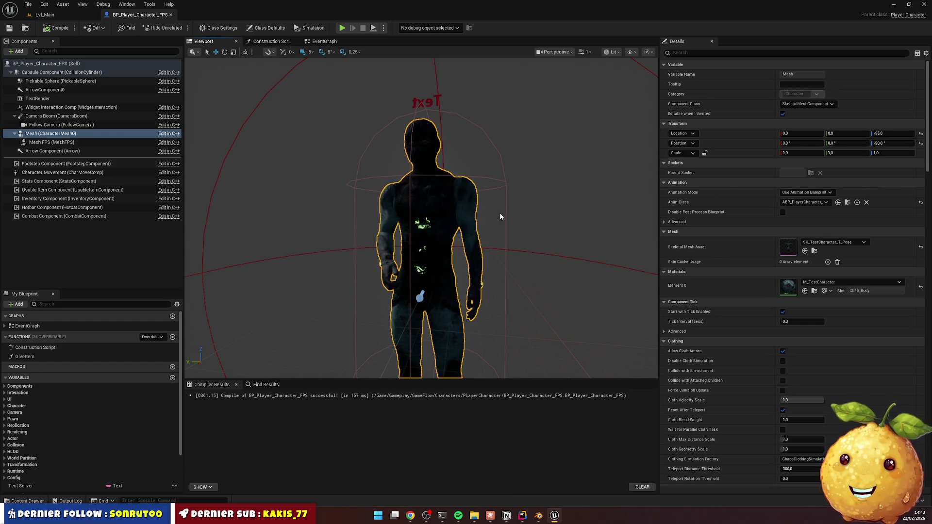
pyautogui.click(54, 142)
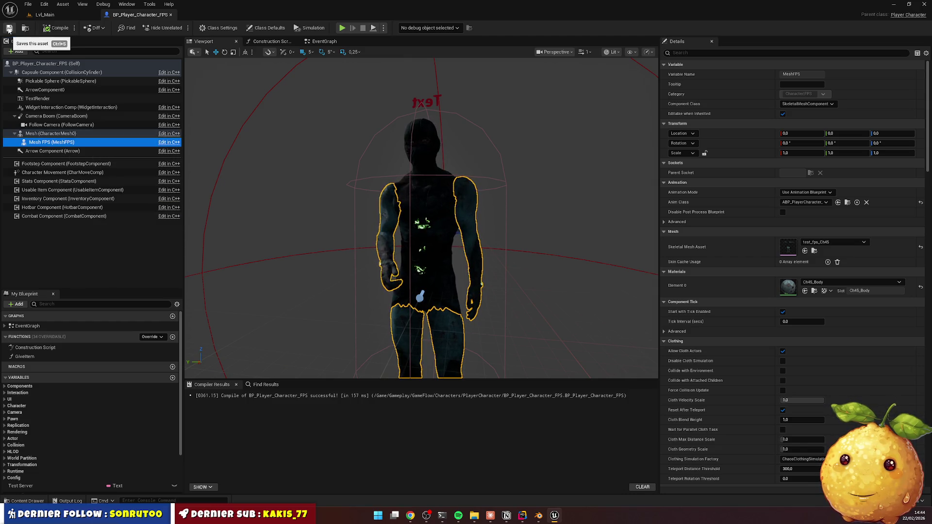
# Playtest Lvl_Main, eject with F8 to inspect the floating arms, then return to the blueprint
pyautogui.click(45, 15)
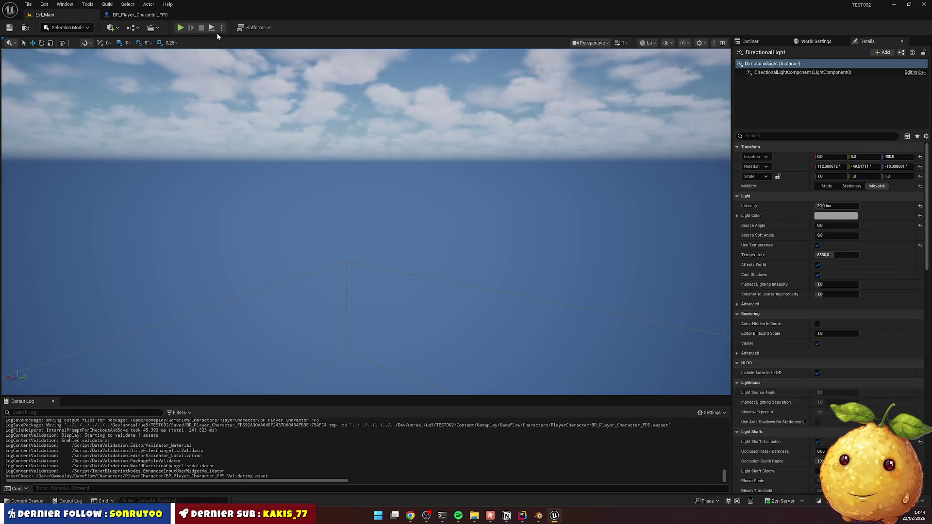
pyautogui.press('f')
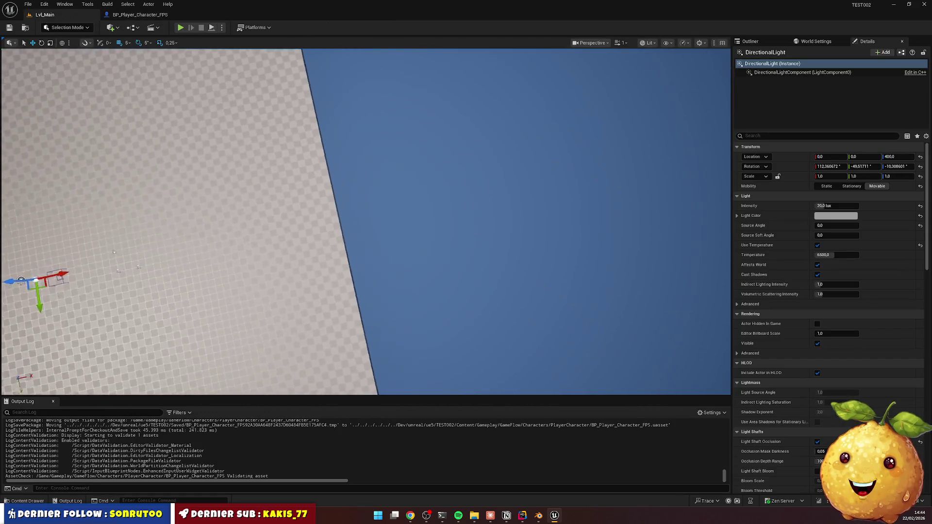
pyautogui.scroll(3, 366, 221)
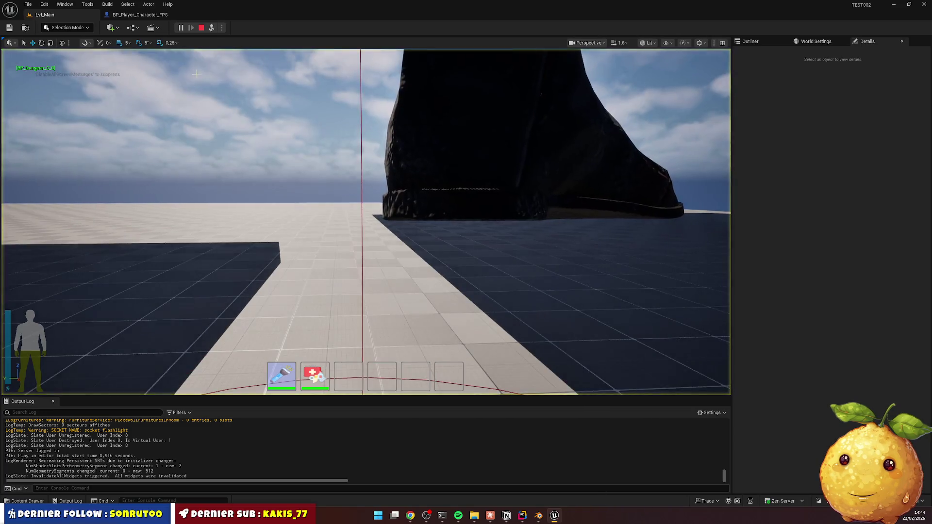
pyautogui.press('F8')
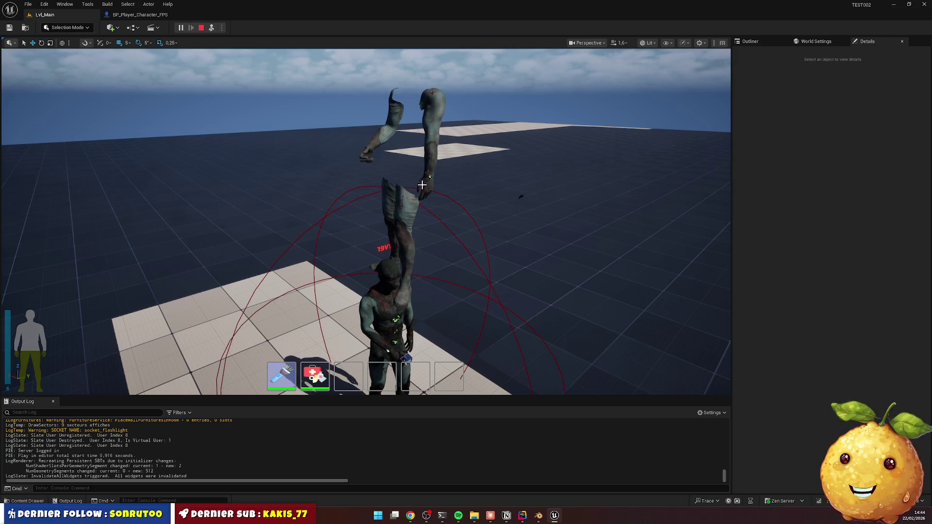
pyautogui.click(143, 15)
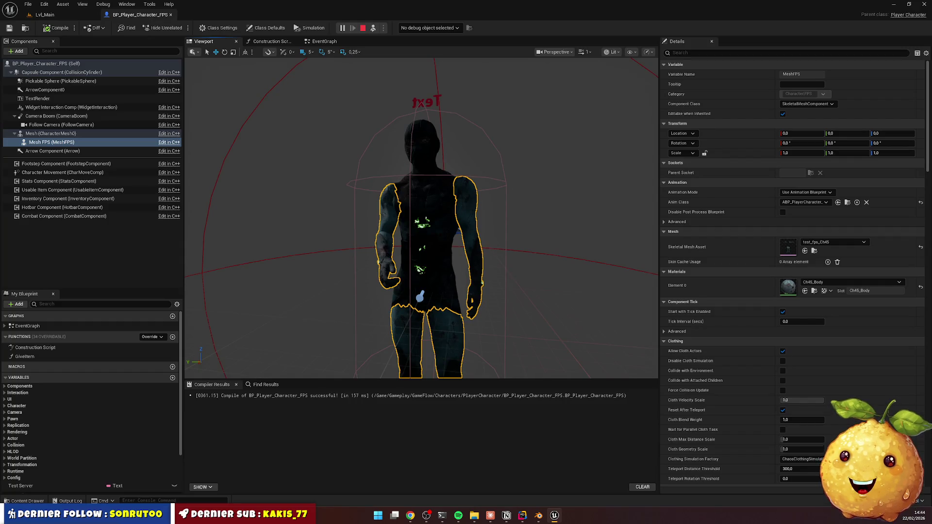
# Give Mesh FPS location Z -95 and rotation Z -90 to match the body mesh, then save
pyautogui.click(413, 141)
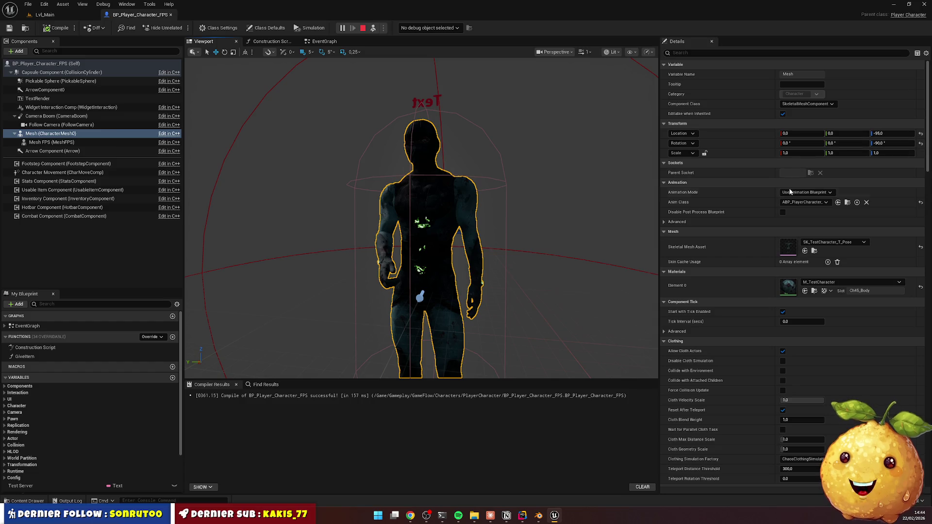
pyautogui.click(141, 142)
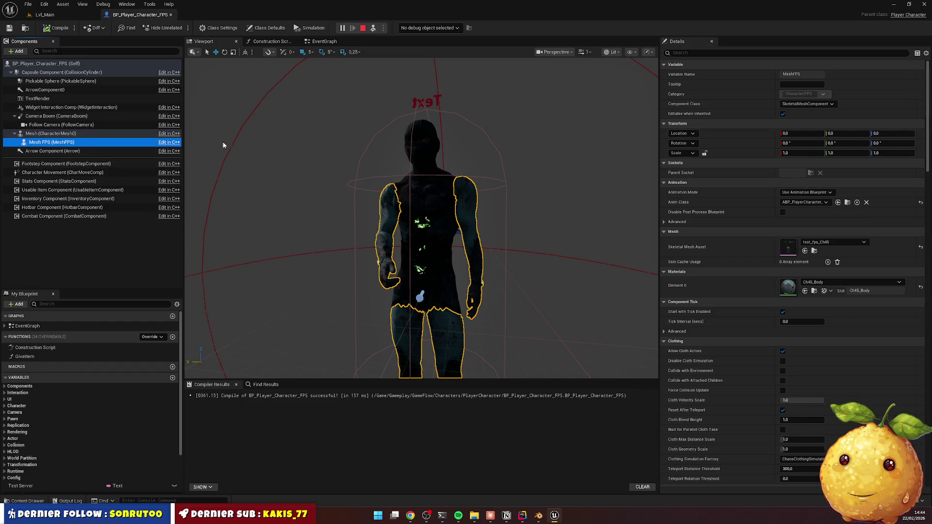
pyautogui.click(890, 134)
pyautogui.write('-95')
pyautogui.press('Tab')
pyautogui.press('Tab')
pyautogui.press('Tab')
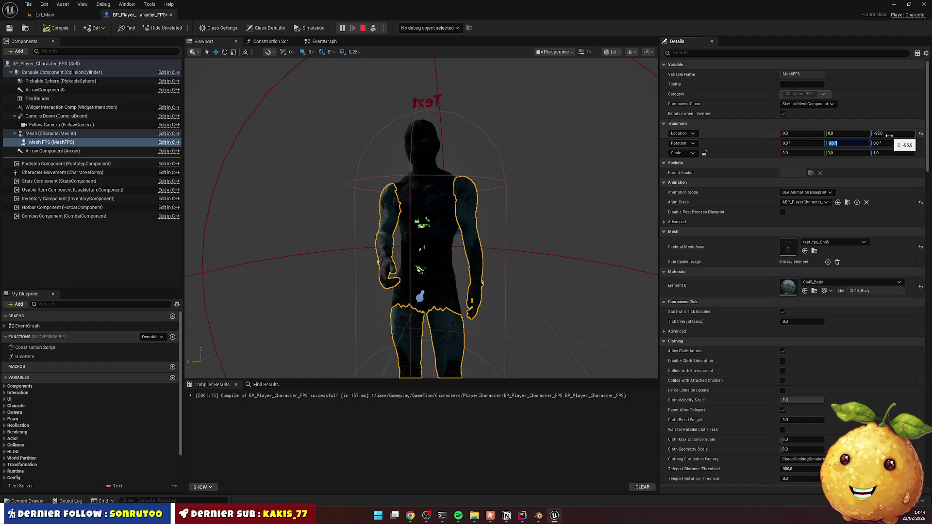
pyautogui.press('Return')
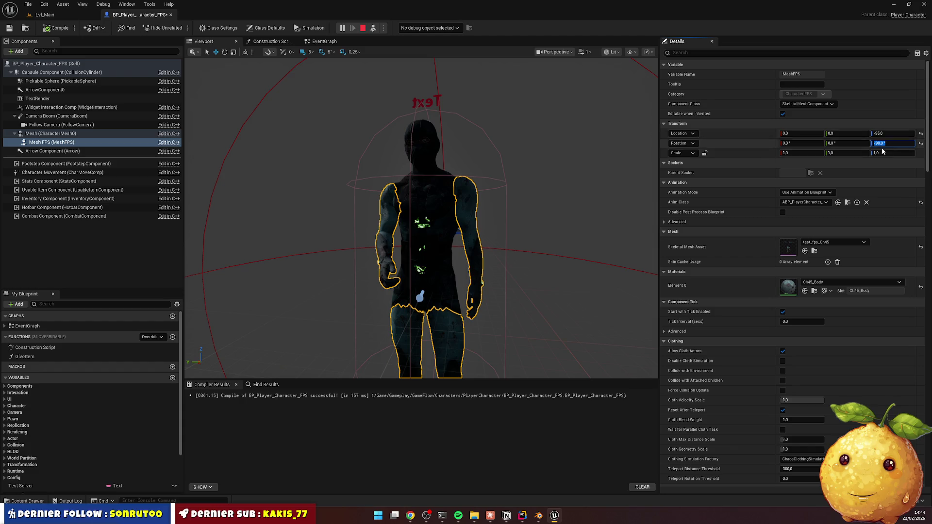
pyautogui.click(9, 28)
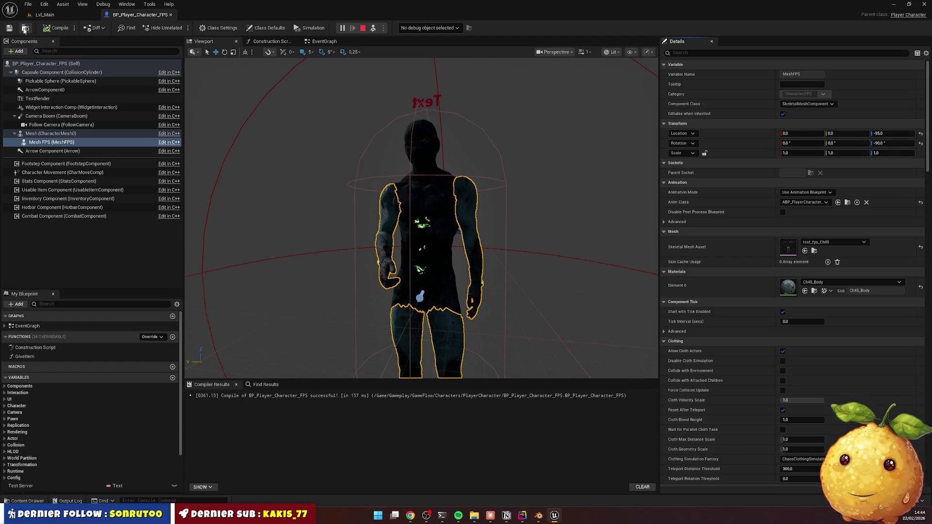
# Playtest Lvl_Main again, stop with Esc, and return to BP_Player_Character_FPS
pyautogui.click(55, 18)
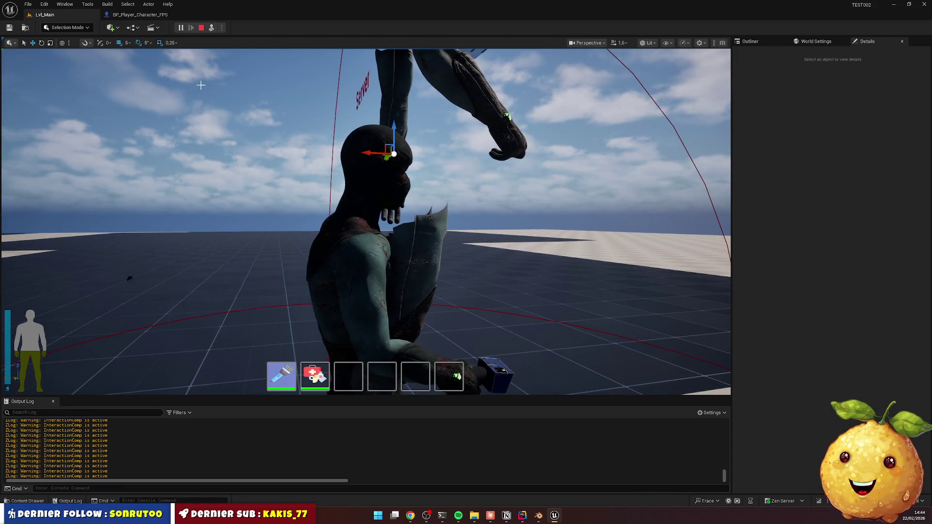
pyautogui.press('Escape')
pyautogui.click(145, 15)
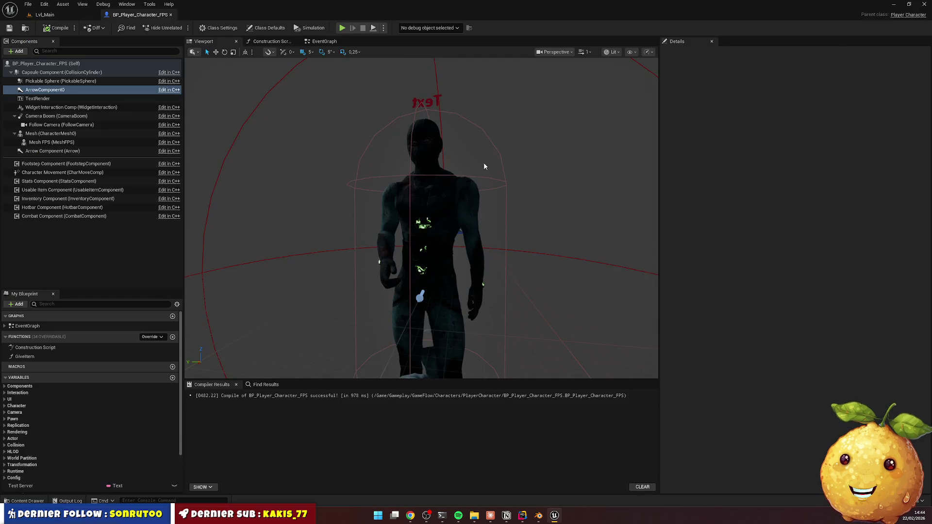
pyautogui.click(52, 142)
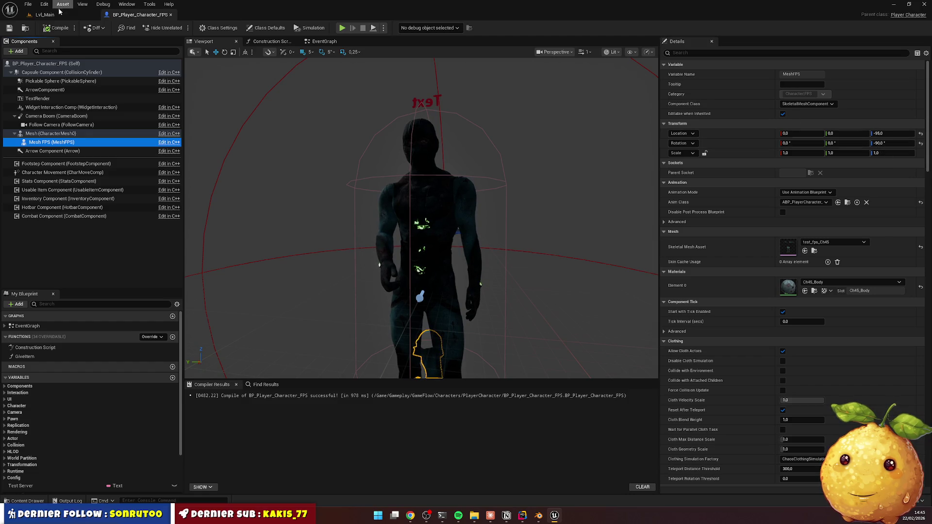
pyautogui.click(74, 134)
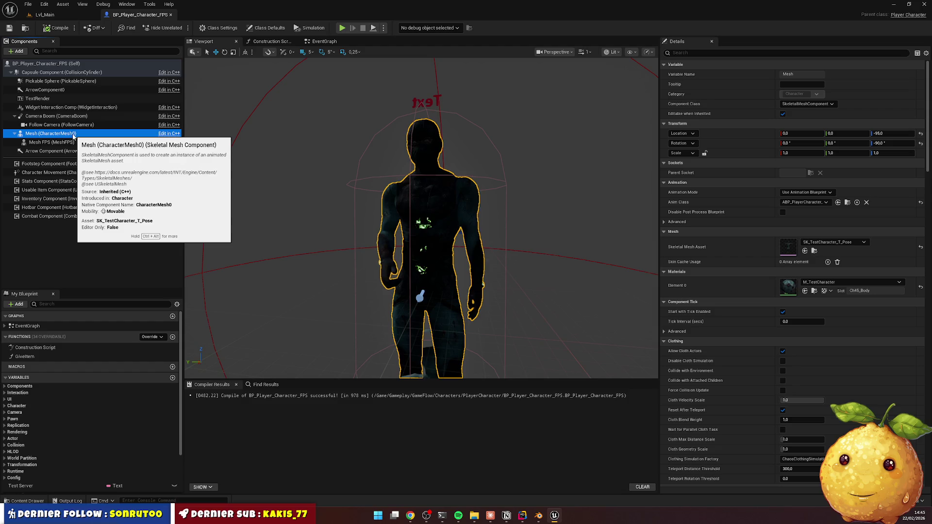
pyautogui.click(72, 143)
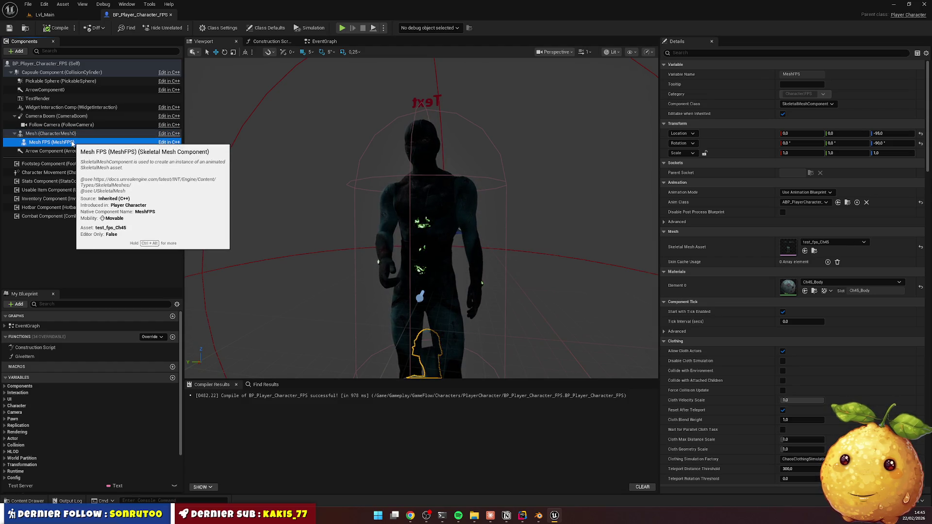
pyautogui.moveTo(322, 216); pyautogui.dragTo(326, 250)
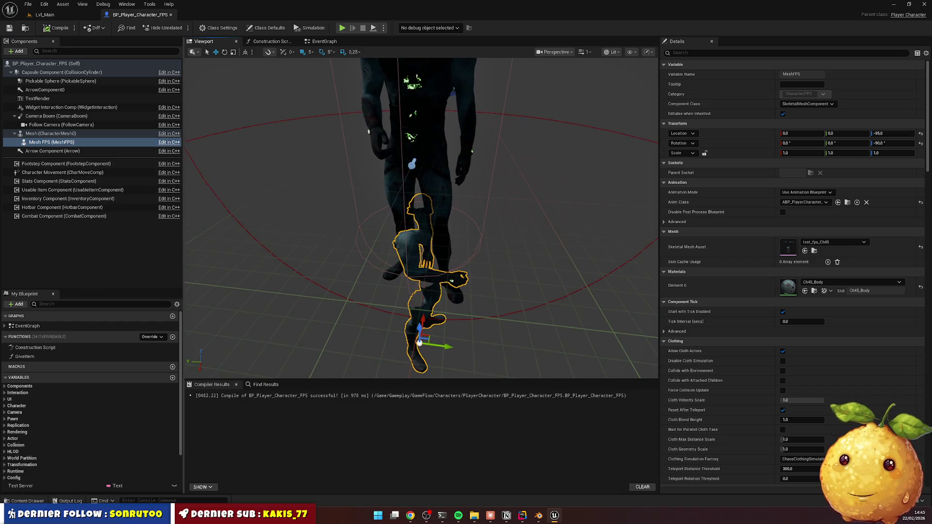
pyautogui.click(523, 516)
# Bring up Claude, draft and delete a reply, then hide it to reveal Rider
pyautogui.click(490, 516)
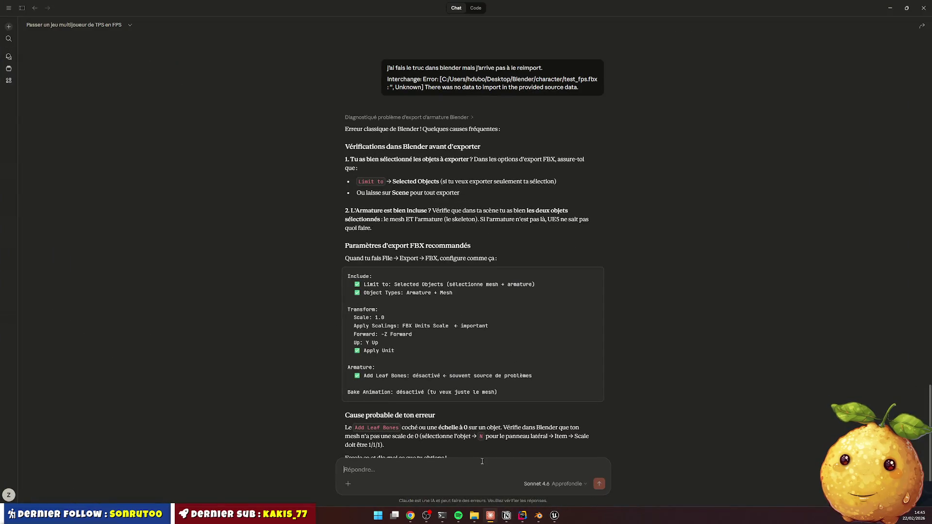
pyautogui.write('mon personnage')
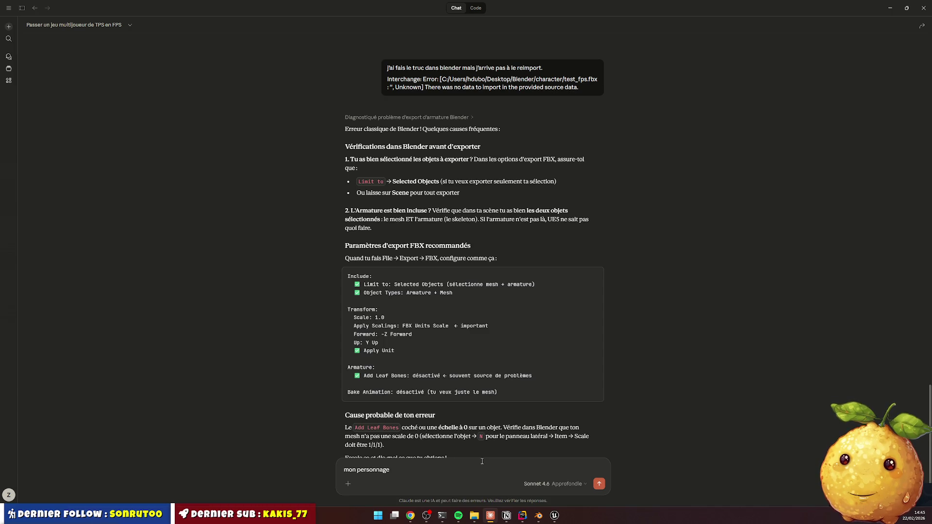
pyautogui.hotkey('ctrl', 'BackSpace')
pyautogui.hotkey('ctrl', 'BackSpace')
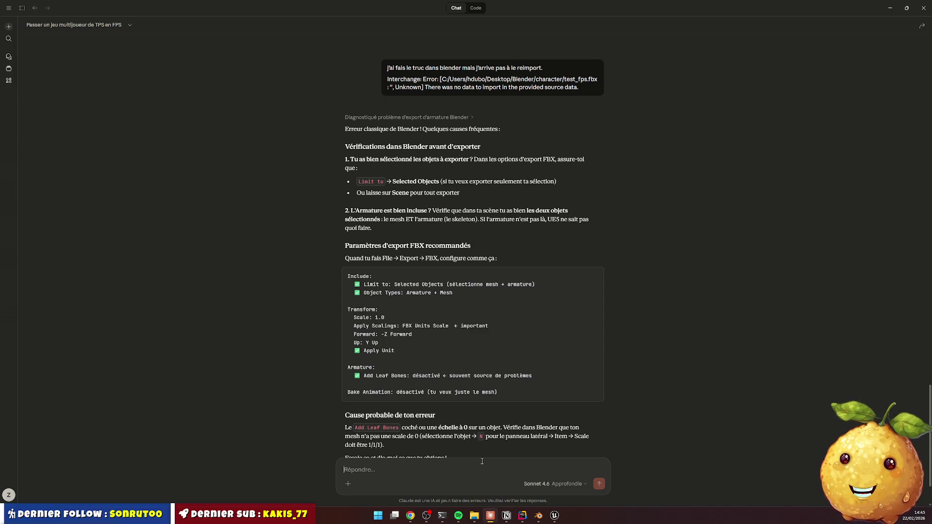
pyautogui.click(890, 8)
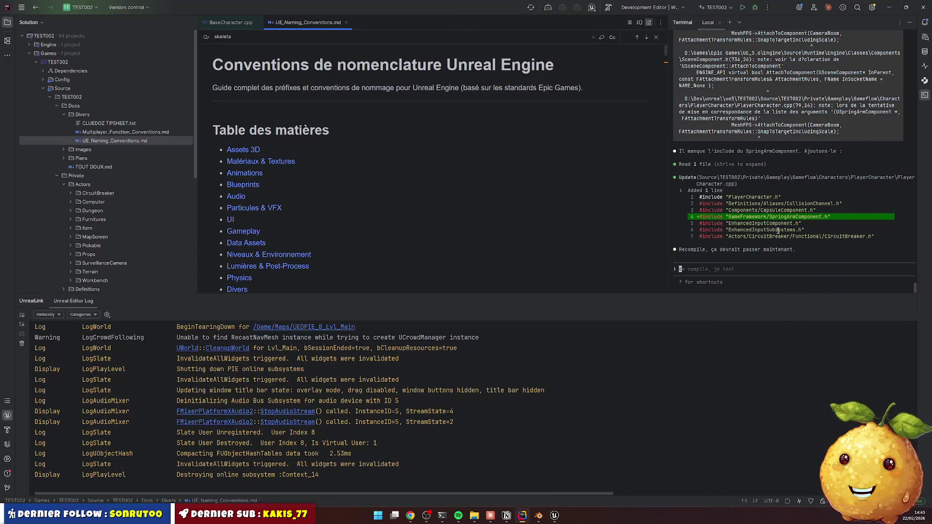
# Tell the terminal assistant that in game the FPS arms sit higher and rotated 90°
pyautogui.write('mon perso')
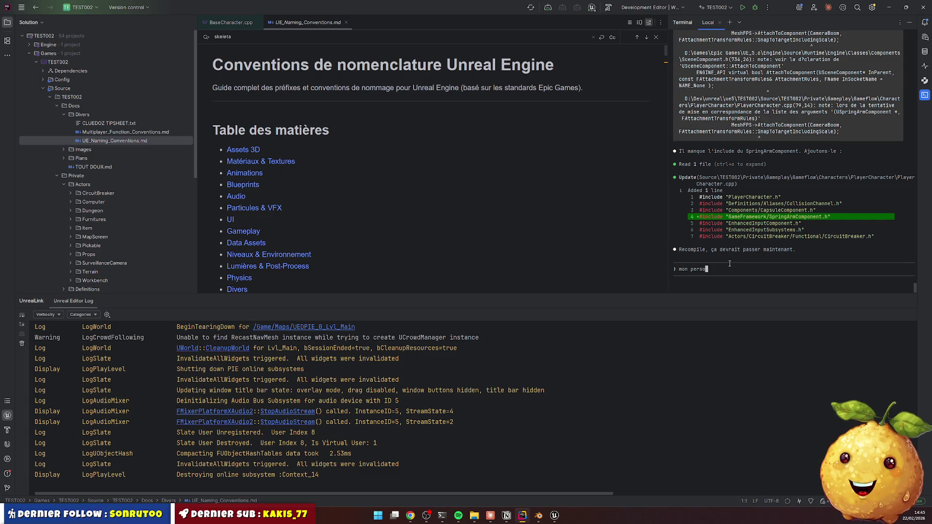
pyautogui.write(' fps se ')
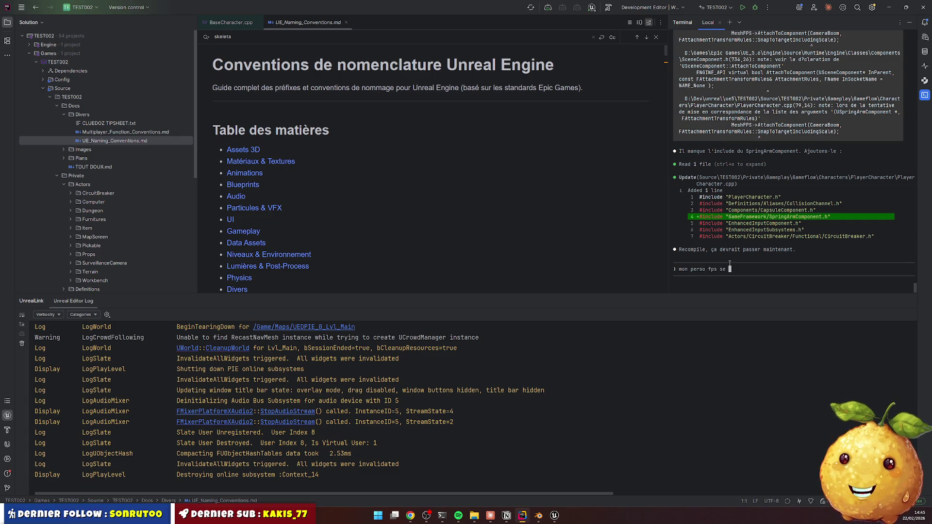
pyautogui.write('retrouve ')
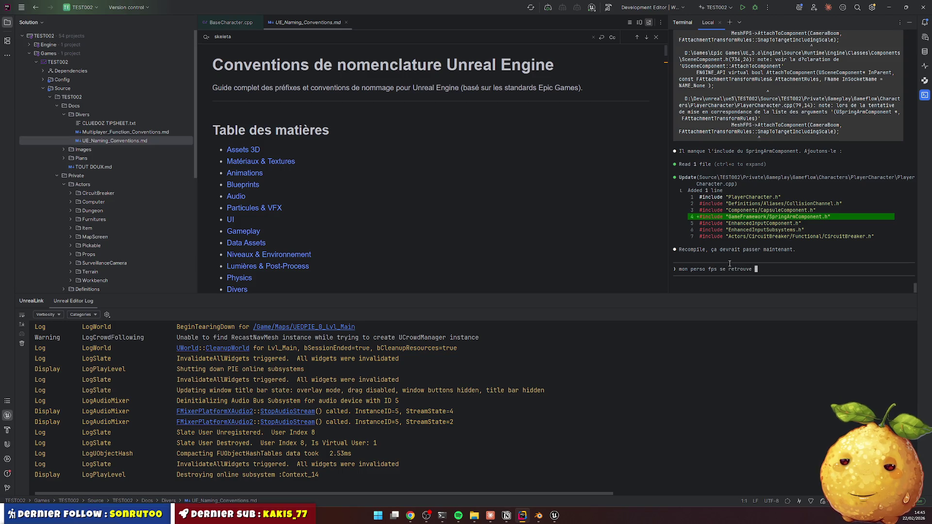
pyautogui.write('positionne bc')
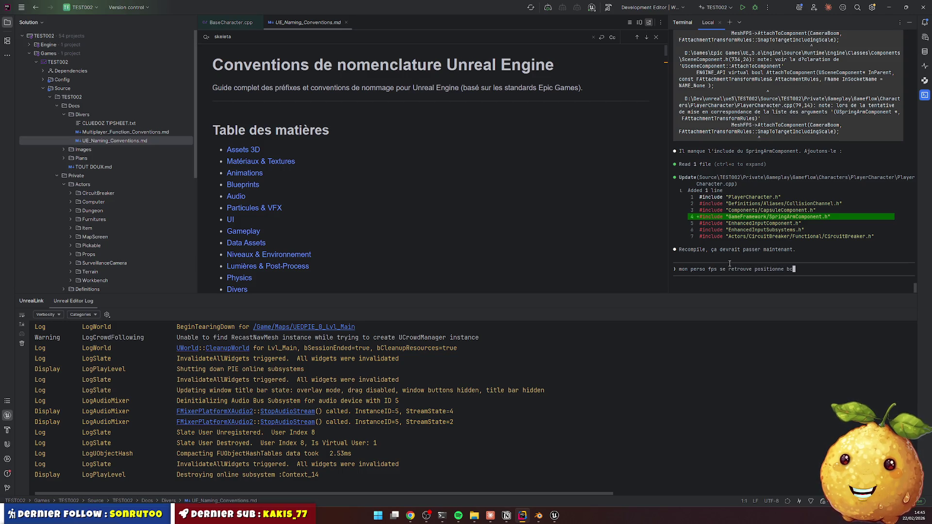
pyautogui.write('p plus hat que')
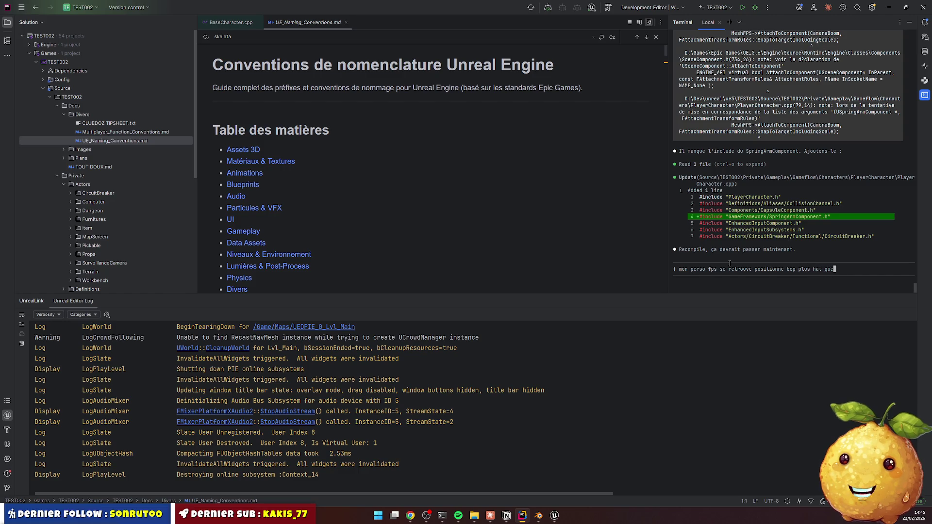
pyautogui.write(' le perso ')
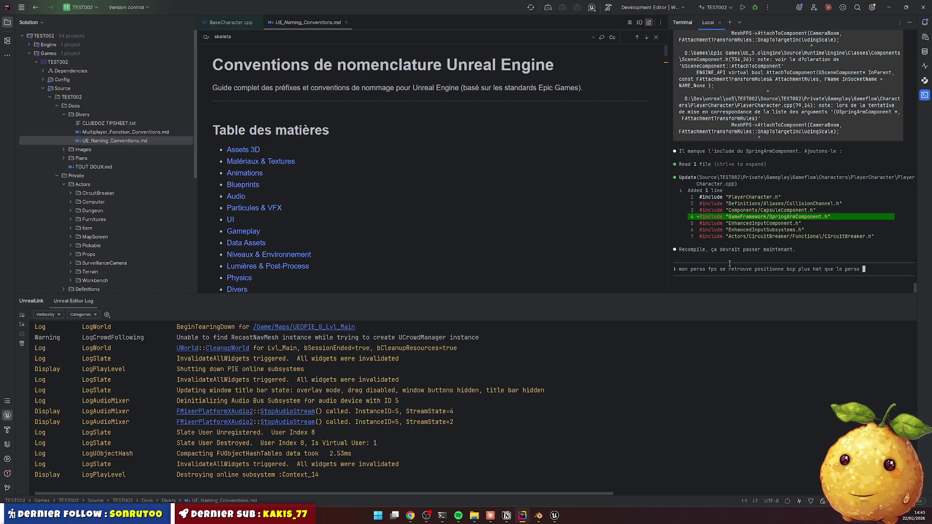
pyautogui.write('tps. avec un rotati')
pyautogui.write('on de 90.')
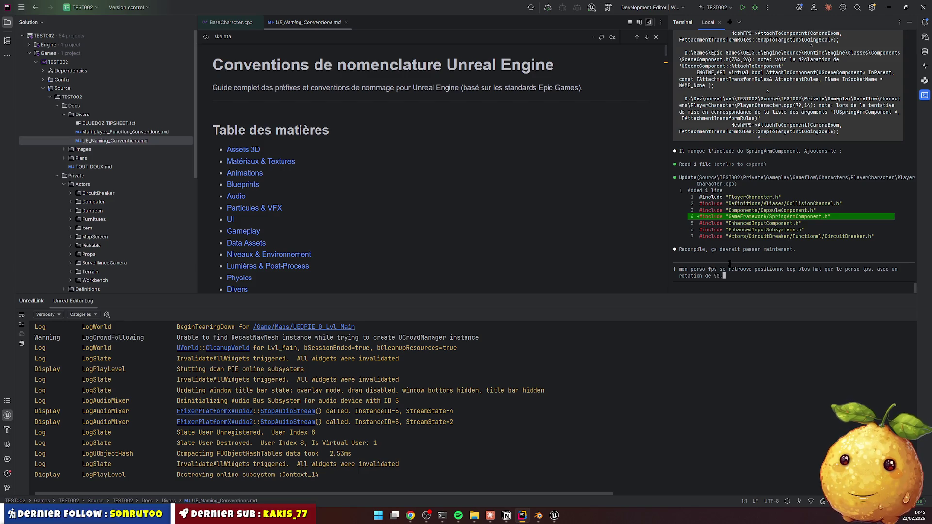
pyautogui.write('poura')
pyautogui.write('ant dans le bp i')
pyautogui.write('l sont ')
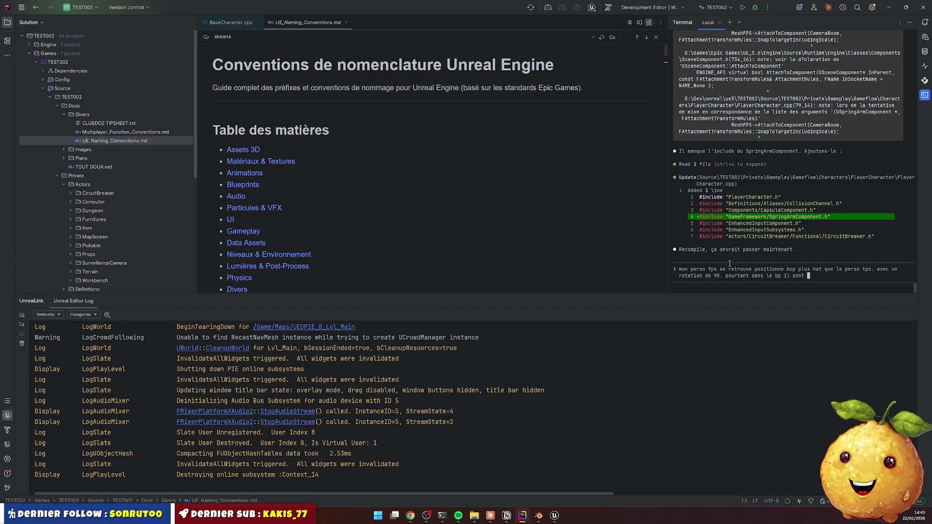
pyautogui.write('bienajusté.')
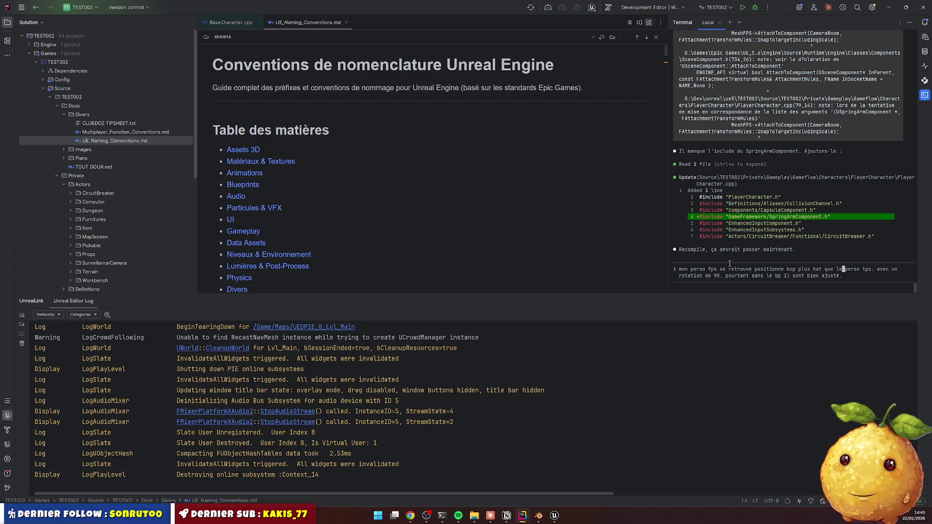
pyautogui.press('Home')
pyautogui.write('in')
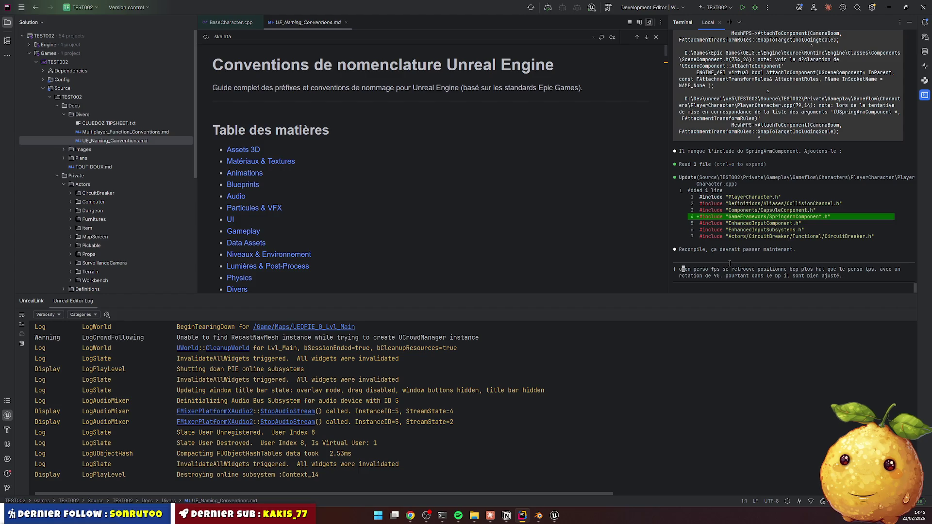
pyautogui.write(' game')
pyautogui.press('Return')
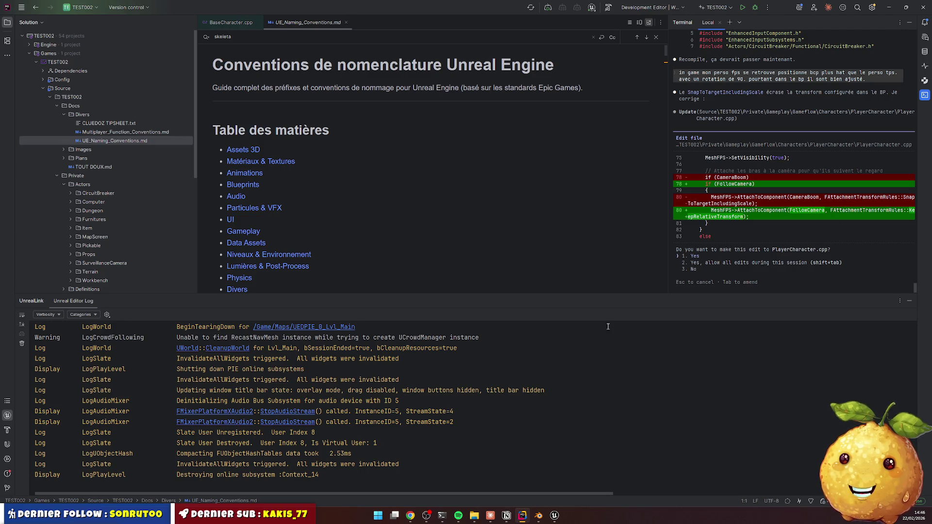
# Accept the MeshFPS-to-FollowCamera attach and CameraComponent.h include edits, then Live Coding recompile
pyautogui.press('Return')
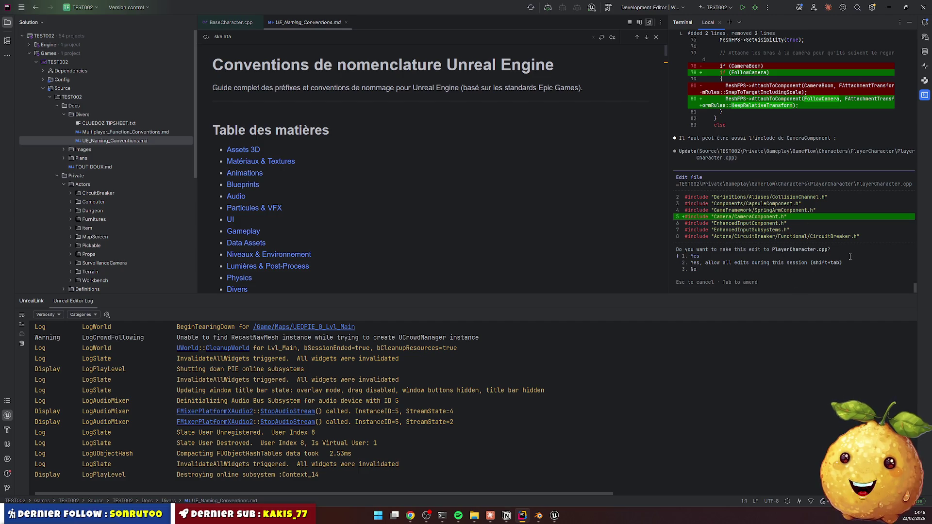
pyautogui.press('Return')
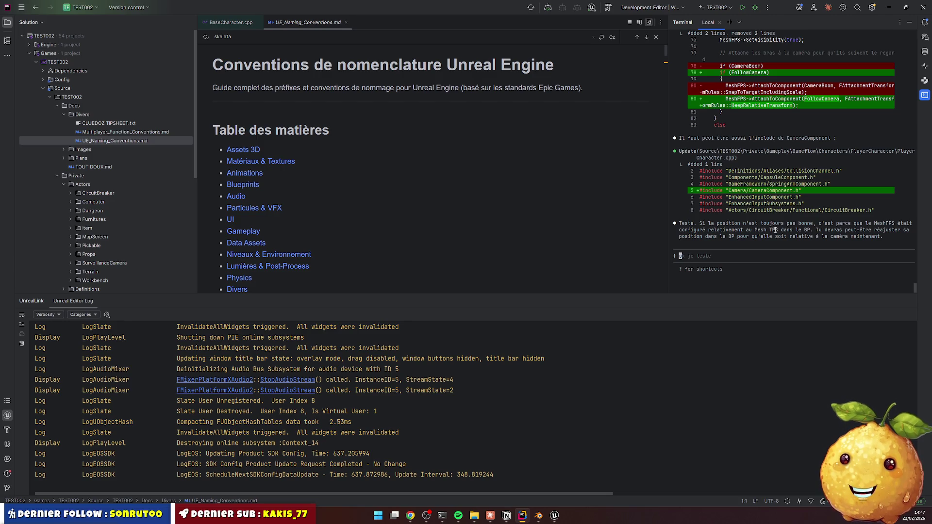
pyautogui.click(494, 234)
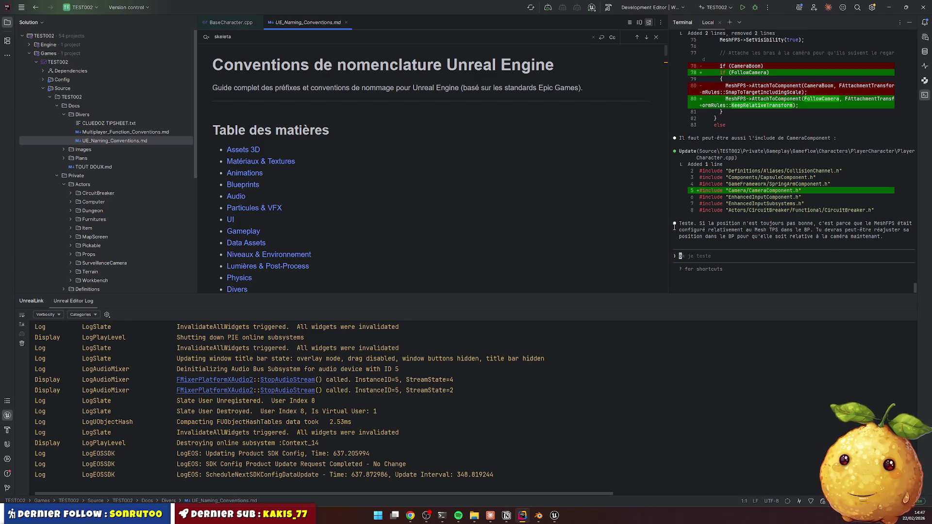
pyautogui.hotkey('ctrl', 'alt', 'F11')
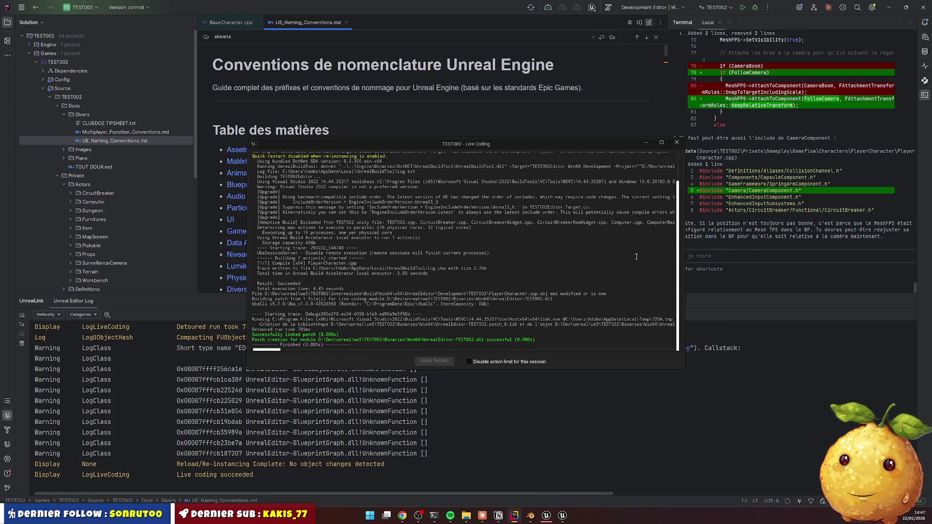
# Set the Mesh FPS Location Z and Rotation Z to 0 and save BP_Player_Character_FPS
pyautogui.click(677, 142)
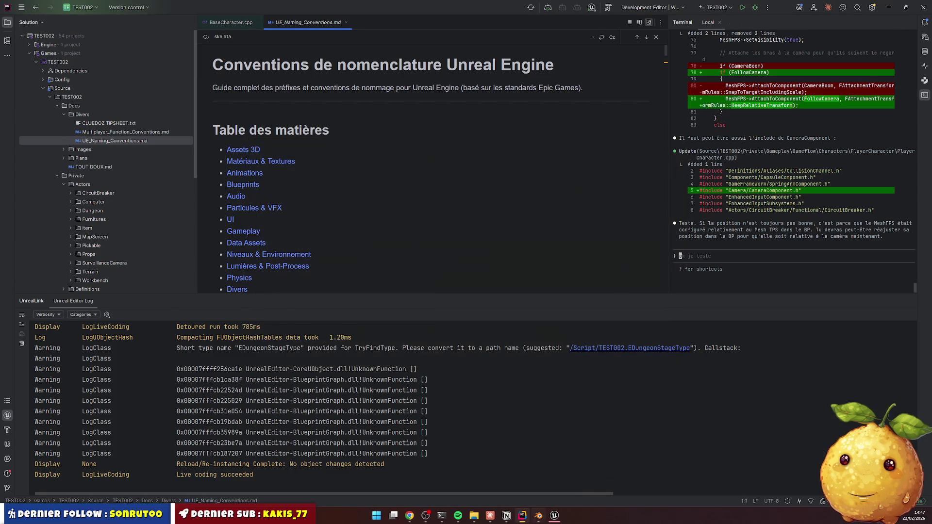
pyautogui.click(555, 516)
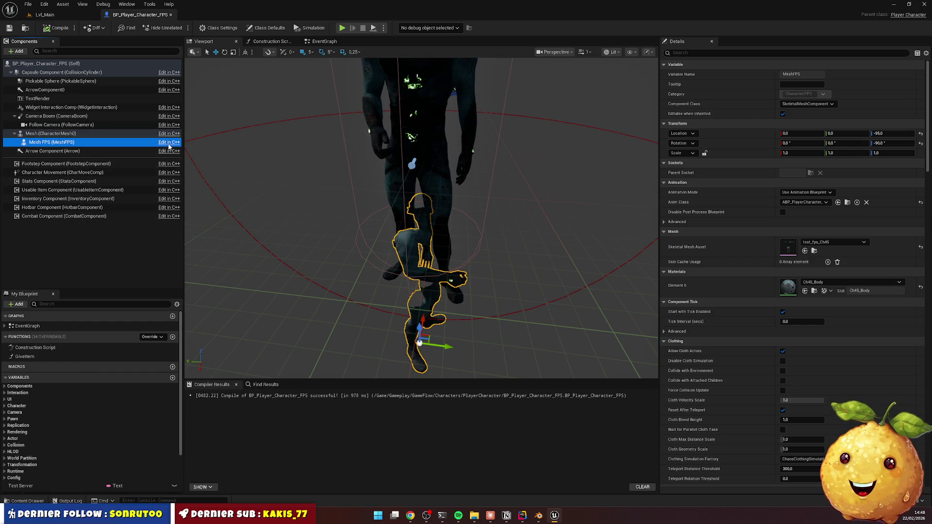
pyautogui.click(889, 133)
pyautogui.write('0')
pyautogui.press('Tab')
pyautogui.press('Tab')
pyautogui.press('Tab')
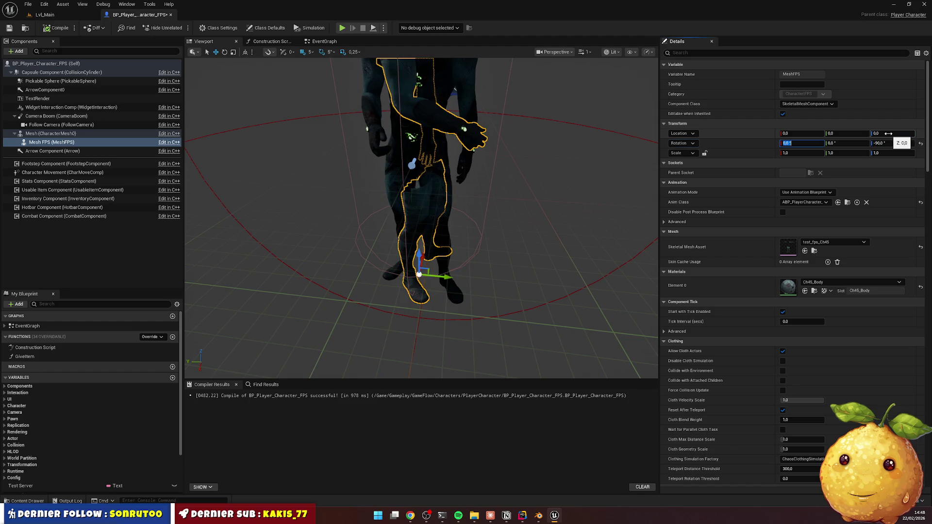
pyautogui.write('0')
pyautogui.press('Return')
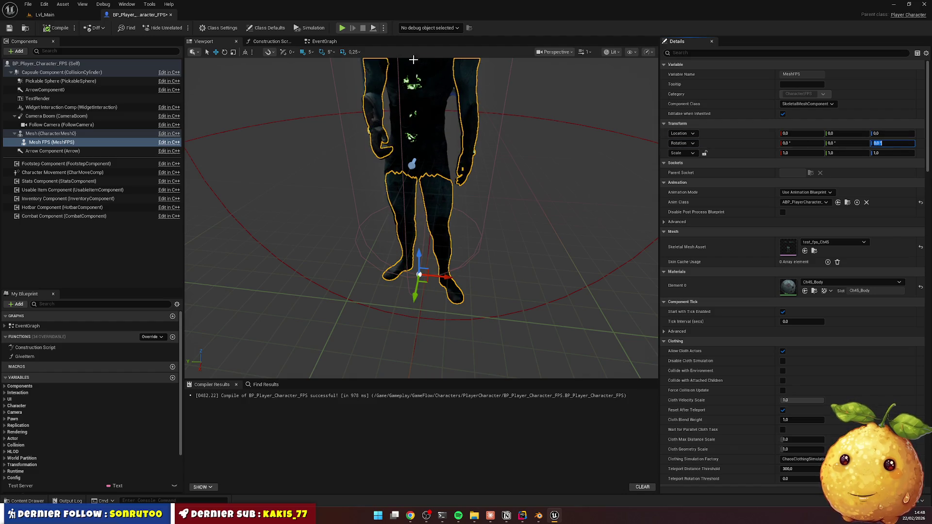
pyautogui.click(9, 28)
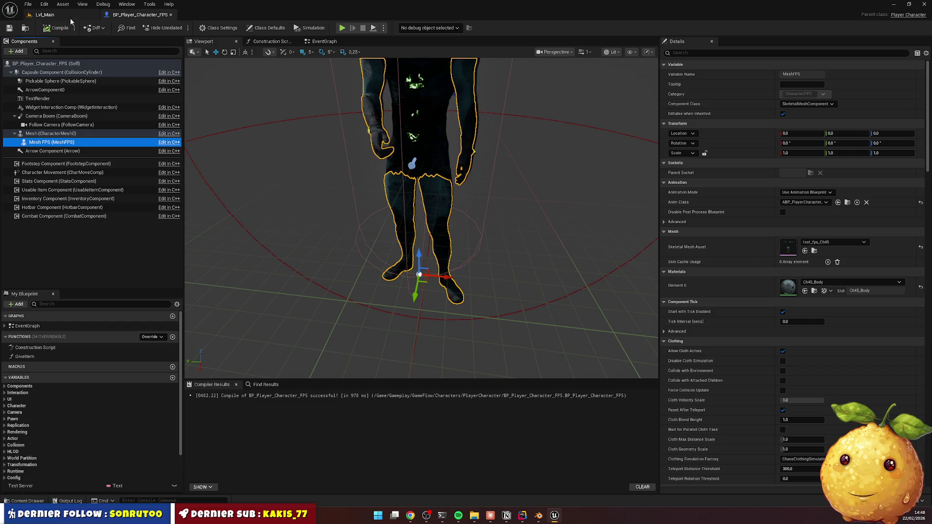
# Play-test Lvl_Main briefly, walking forward to check the arms, then stop the session
pyautogui.click(48, 15)
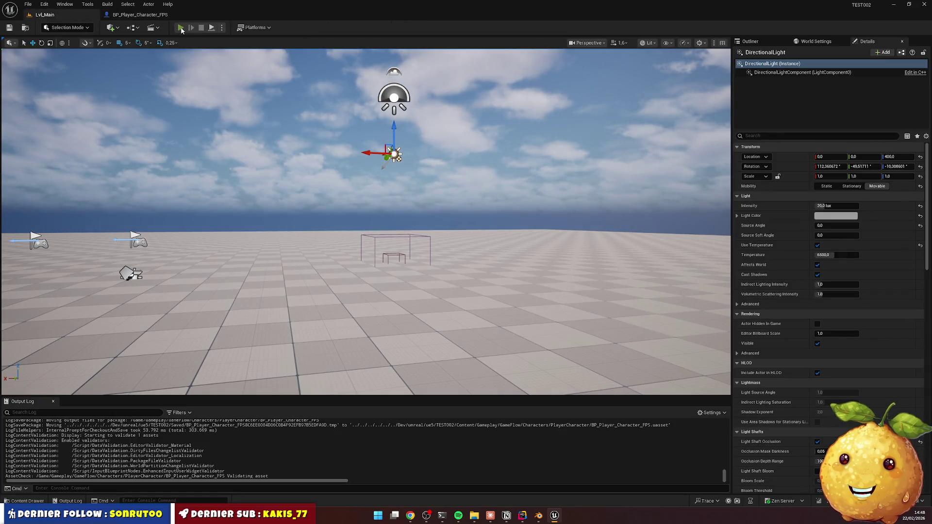
pyautogui.hotkey('alt', 'p')
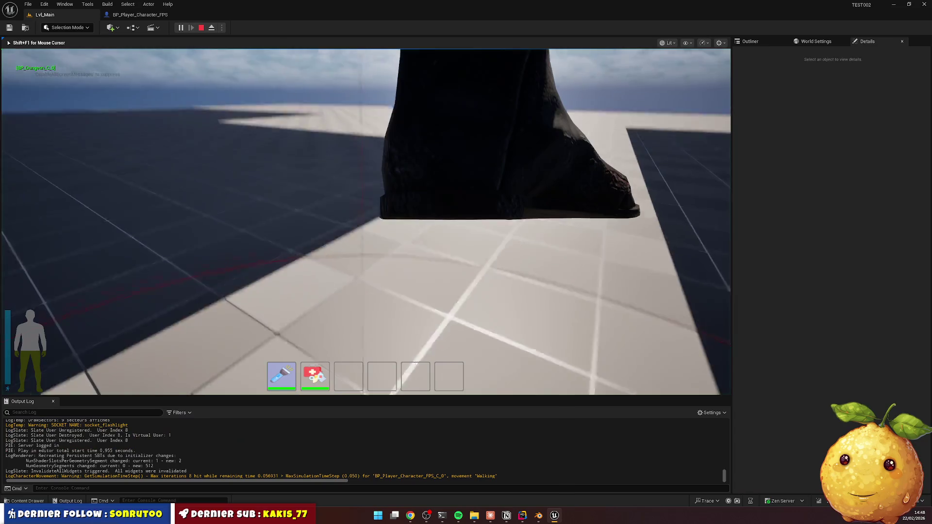
pyautogui.press('w')
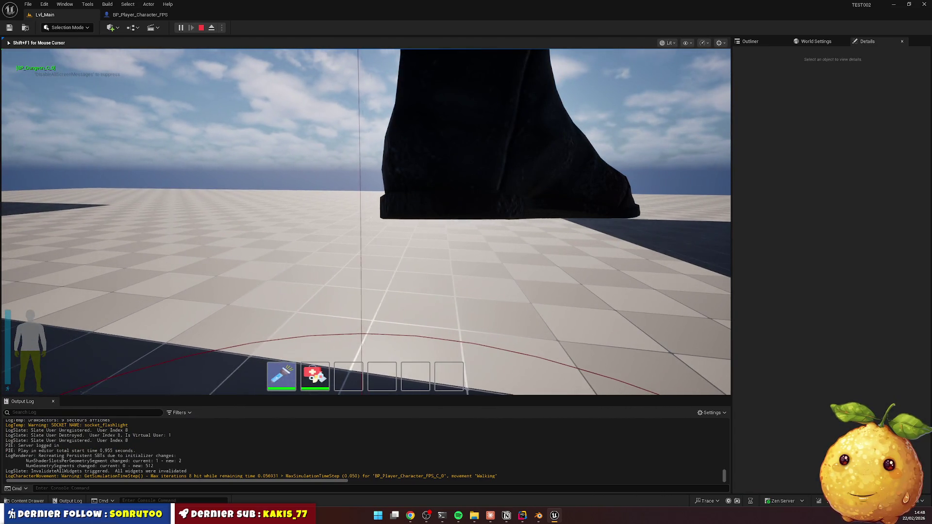
pyautogui.press('Escape')
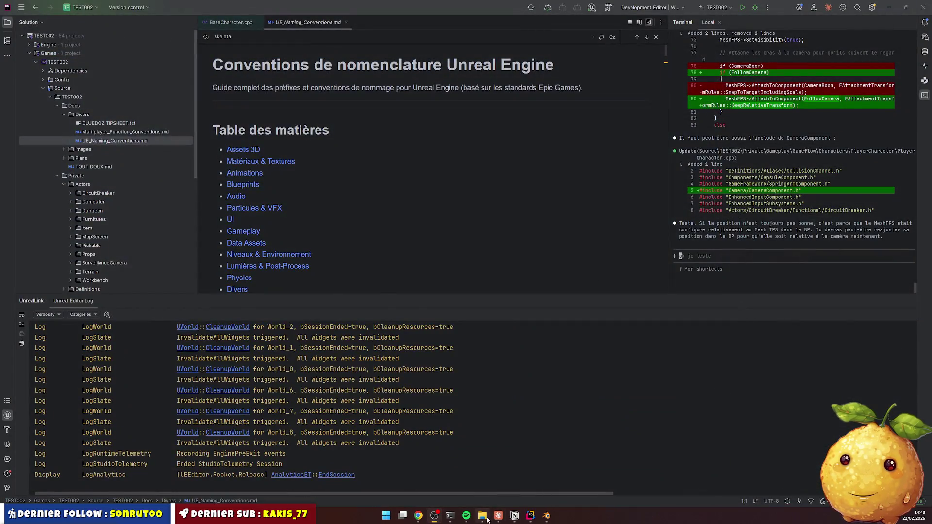
# Launch TEST002.uproject from its project folder and minimize the file browser
pyautogui.click(483, 516)
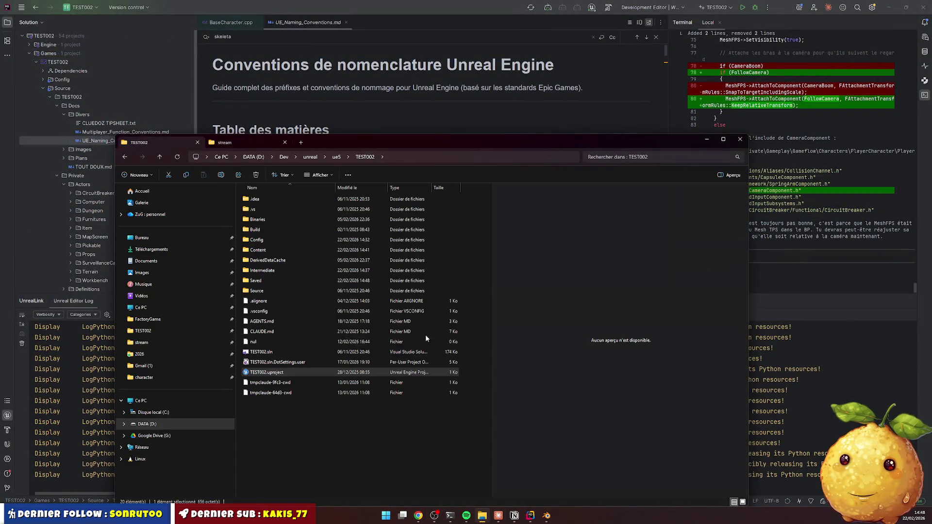
pyautogui.doubleClick(294, 374)
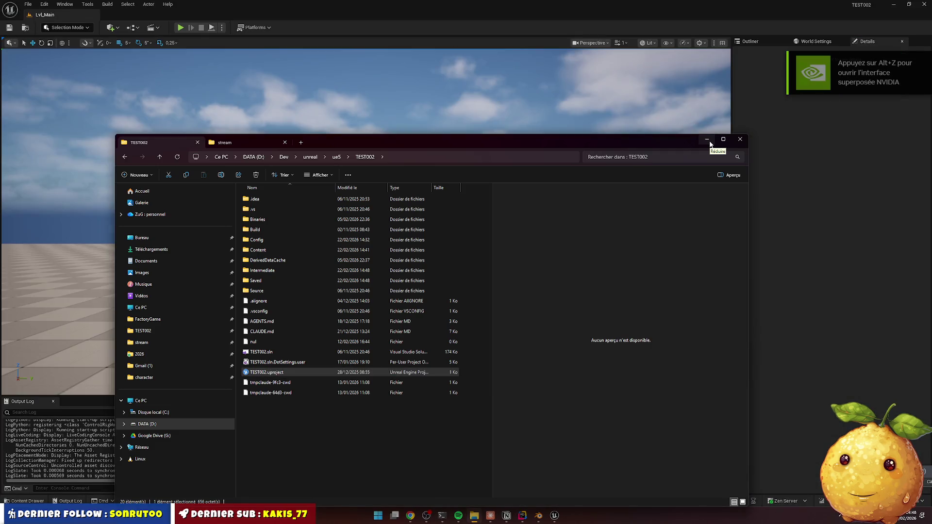
pyautogui.click(708, 140)
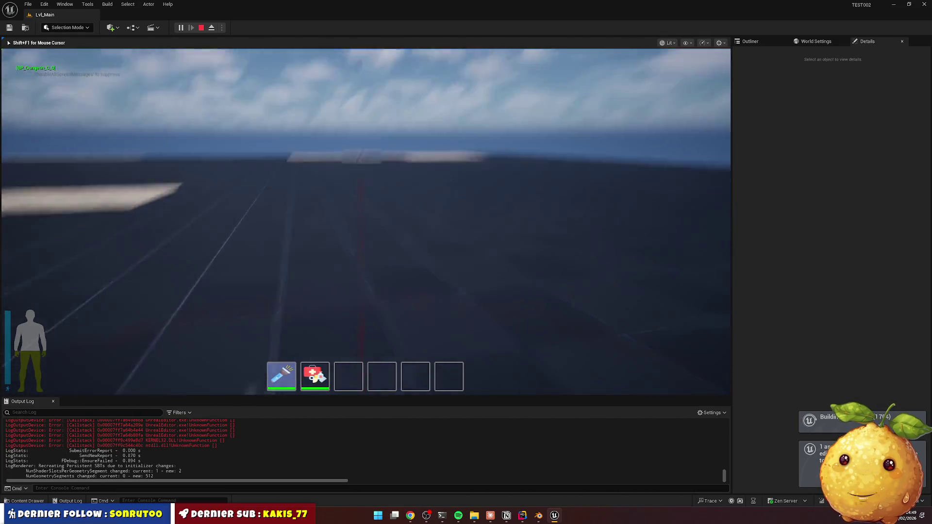
# Eject from the player to see the FPS arms floating above the body, then stop play
pyautogui.press('F8')
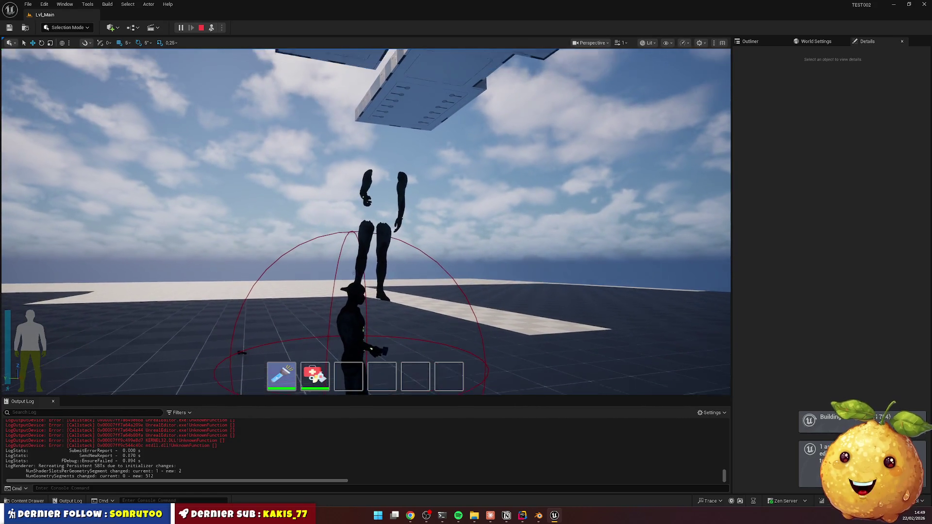
pyautogui.click(146, 121)
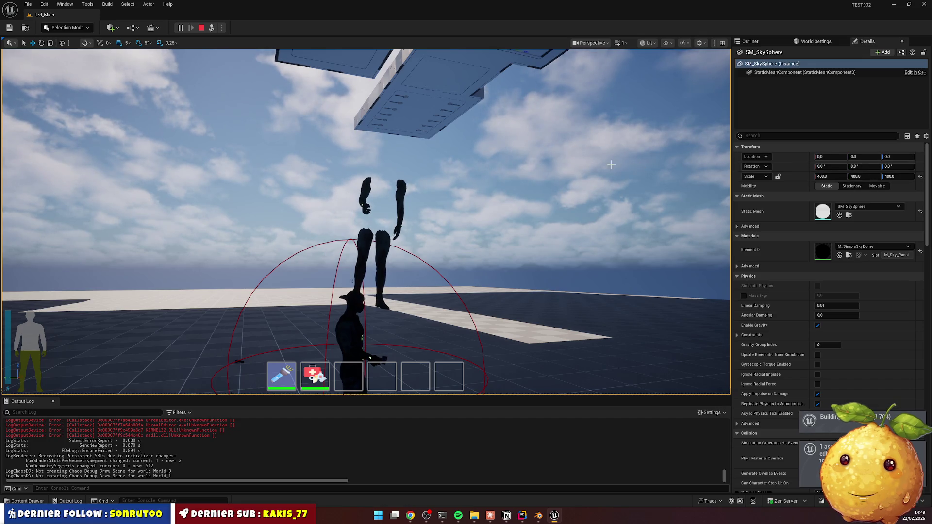
pyautogui.press('Escape')
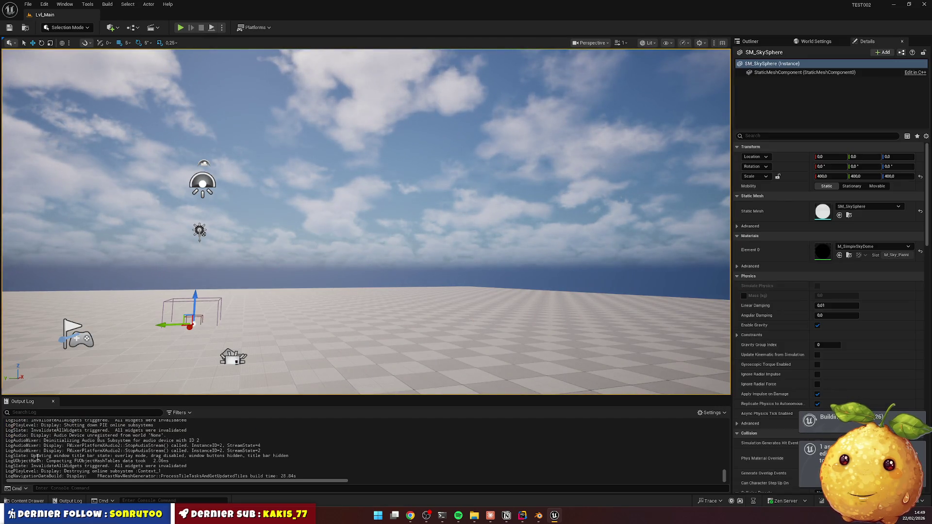
# Open BP_Player_Character_FPS's viewport and compare the Mesh and Mesh FPS components from the front
pyautogui.click(26, 502)
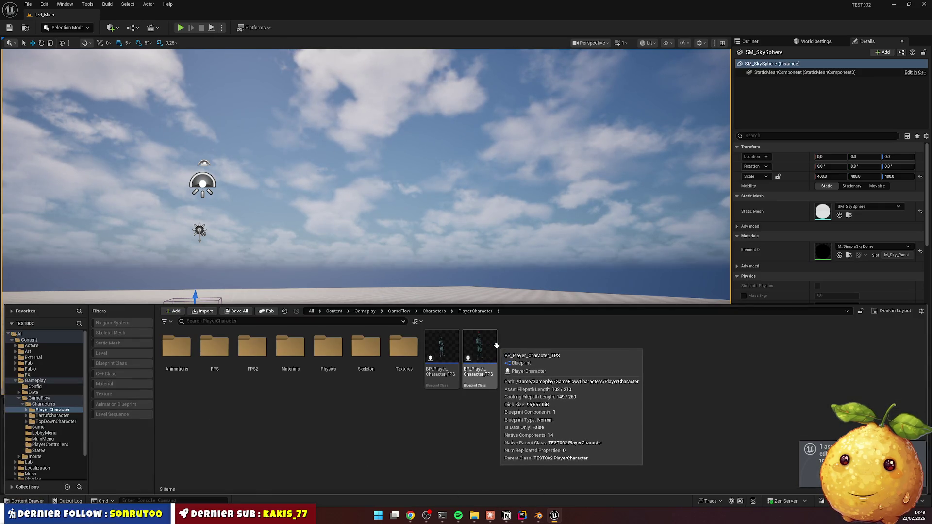
pyautogui.doubleClick(442, 347)
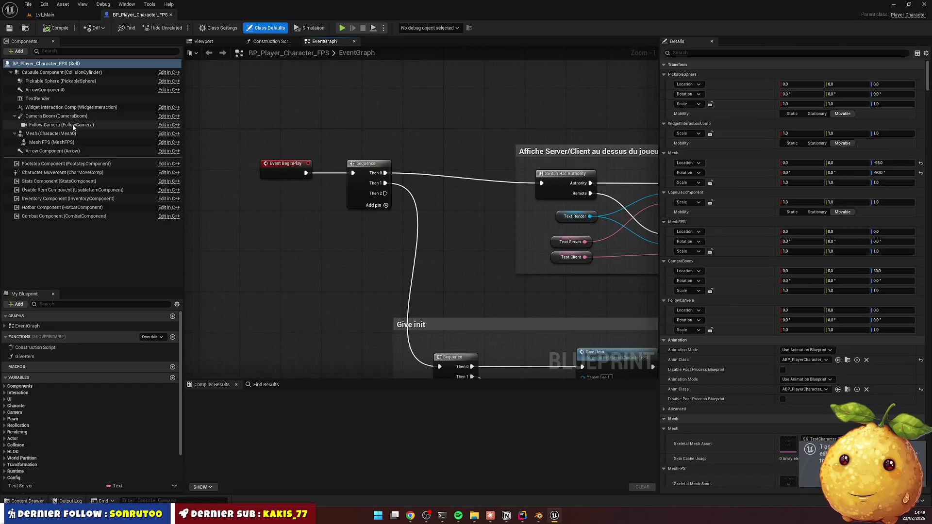
pyautogui.click(66, 142)
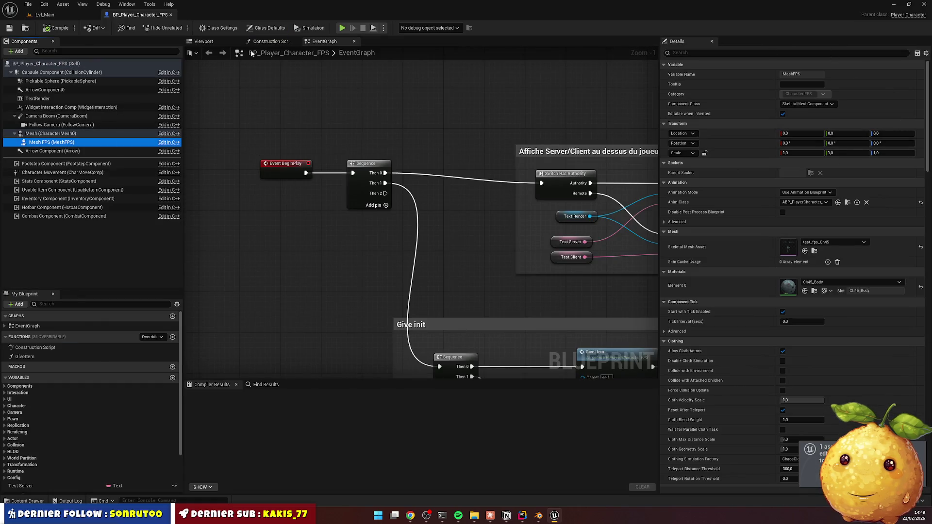
pyautogui.click(229, 43)
pyautogui.moveTo(481, 87)
pyautogui.mouseDown()
pyautogui.moveTo(558, 92)
pyautogui.moveTo(511, 183)
pyautogui.mouseUp()
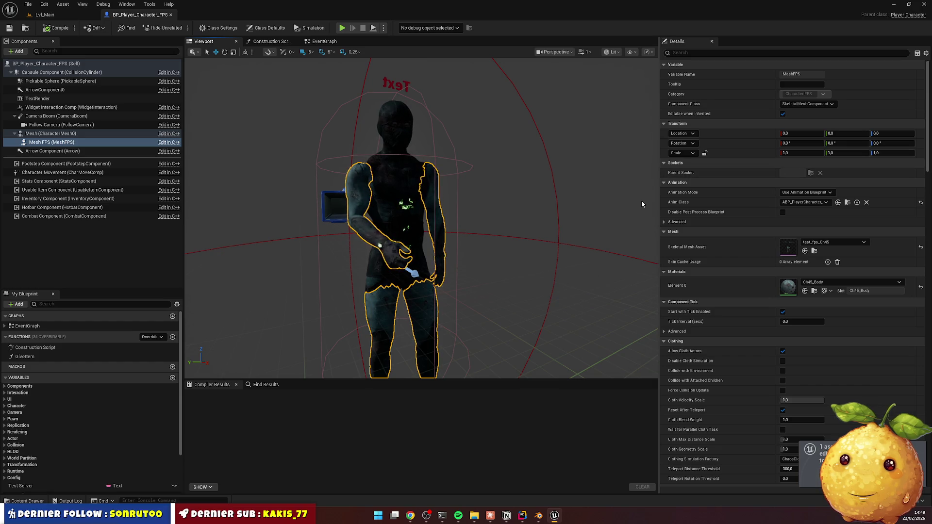
pyautogui.click(68, 134)
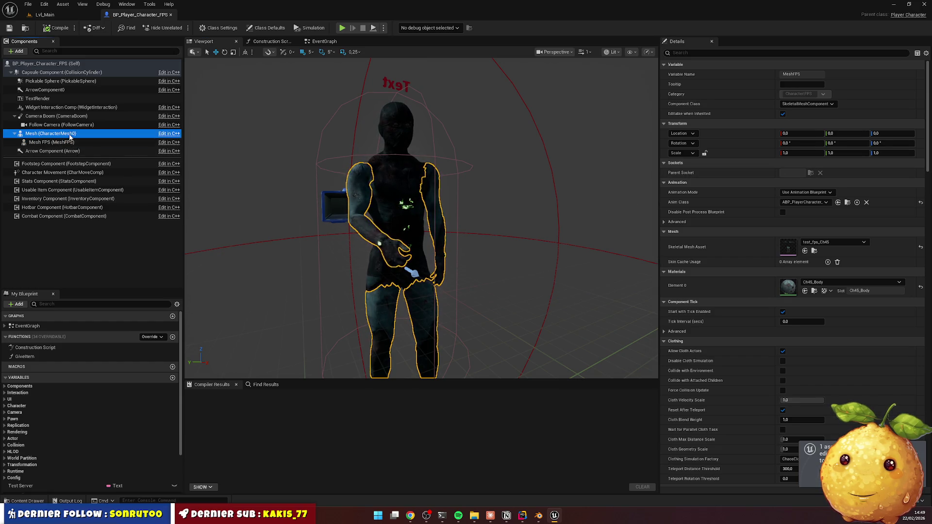
pyautogui.click(58, 142)
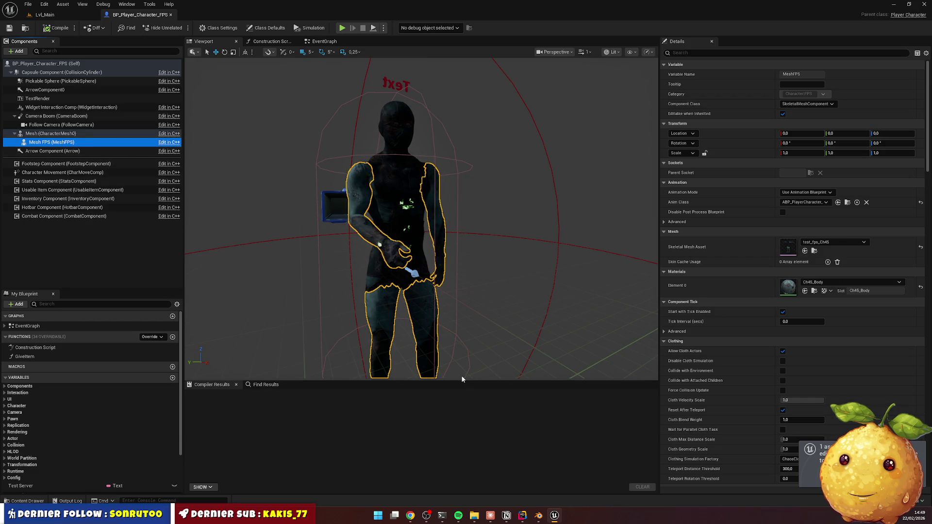
pyautogui.hotkey('alt', 'Tab')
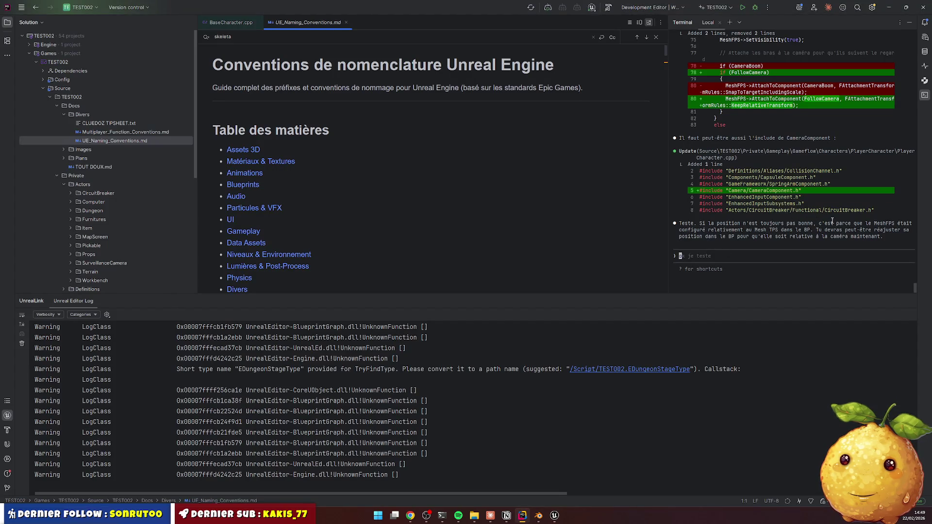
# Tell Claude, in French, that in game the FPS mesh sits above the TPS mesh at head level with -90 rotation
pyautogui.click(849, 221)
pyautogui.write('dans le bp')
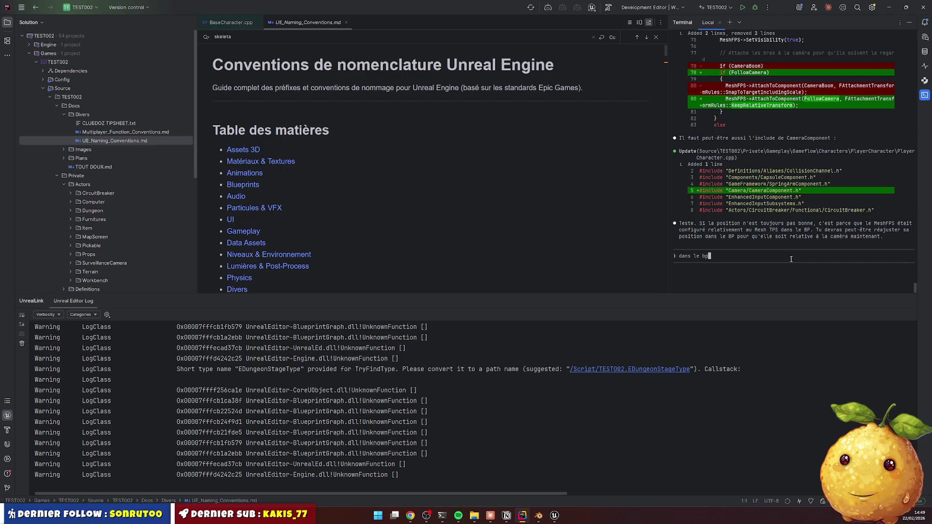
pyautogui.write(' les dexu mesh se sup')
pyautogui.write('erposen')
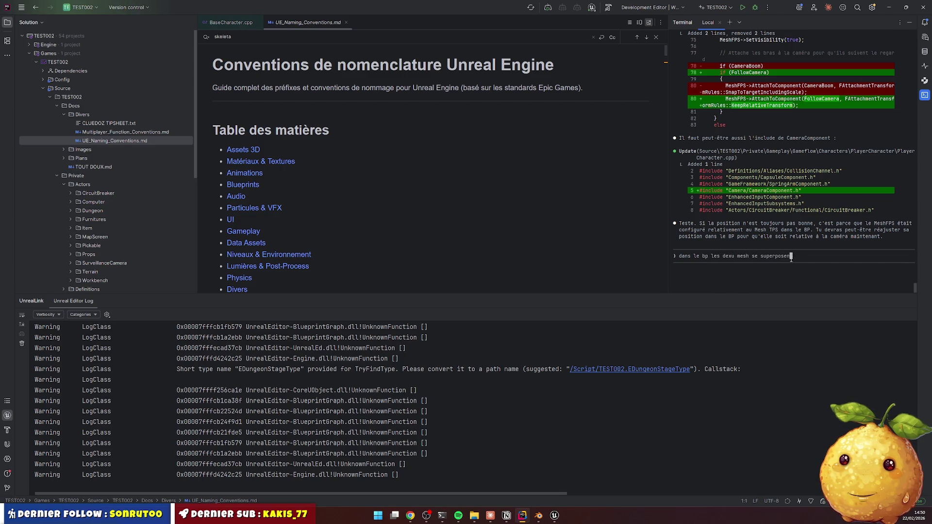
pyautogui.write('t bien.')
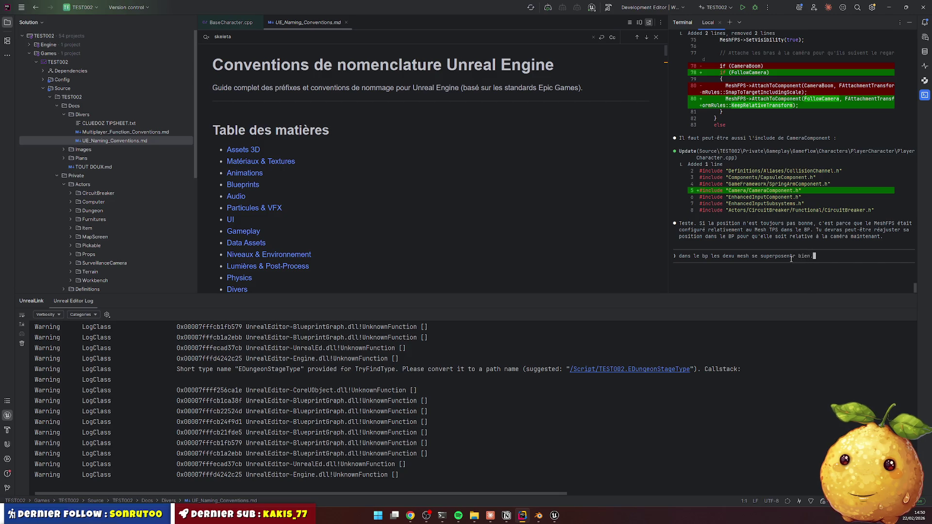
pyautogui.write(' mais ingame l')
pyautogui.write('e mesh fps')
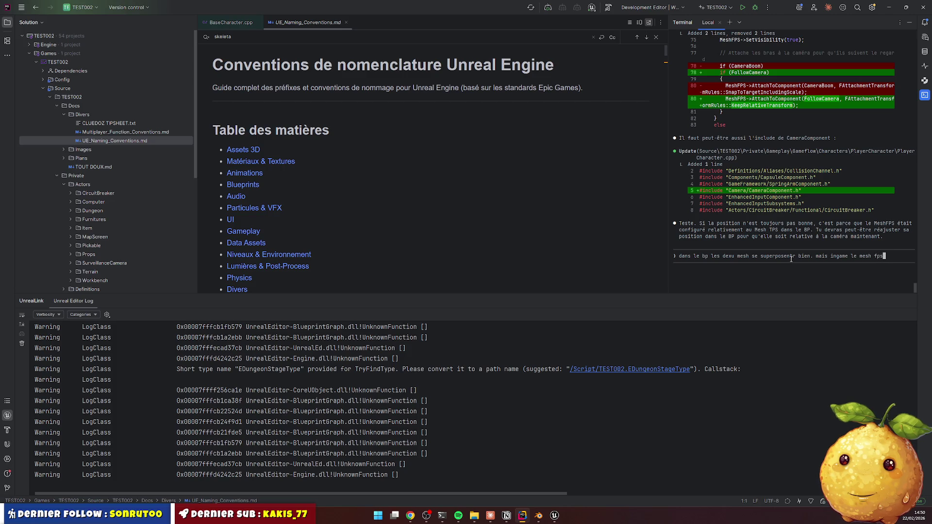
pyautogui.write(' est a')
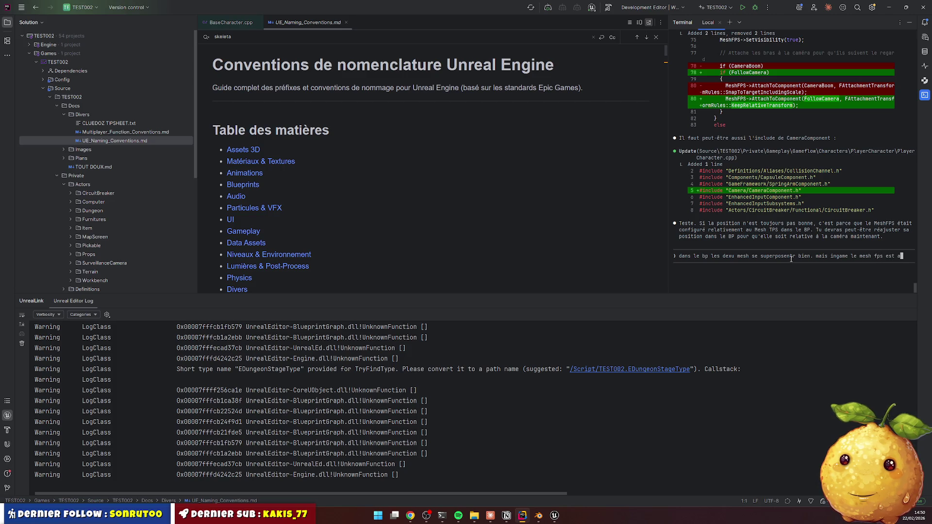
pyautogui.write('udessu (')
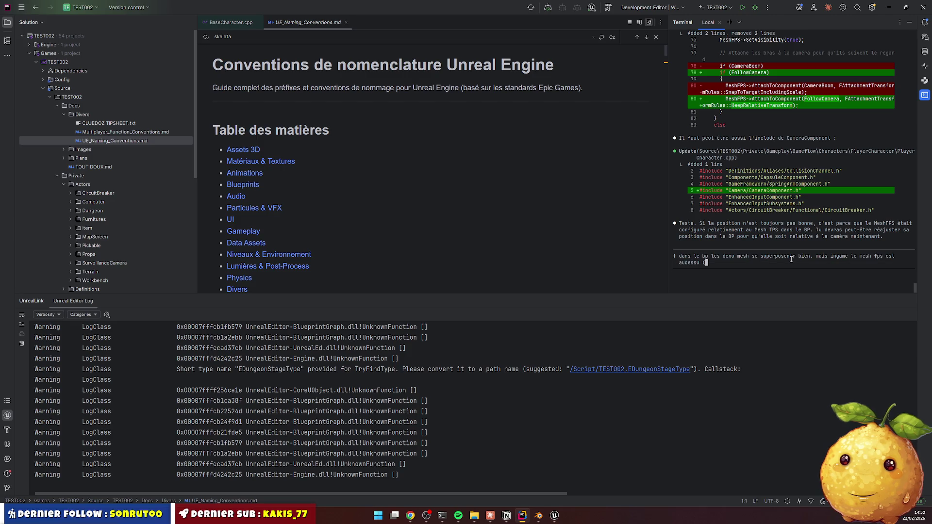
pyautogui.write("j'ai les")
pyautogui.write(' pied au')
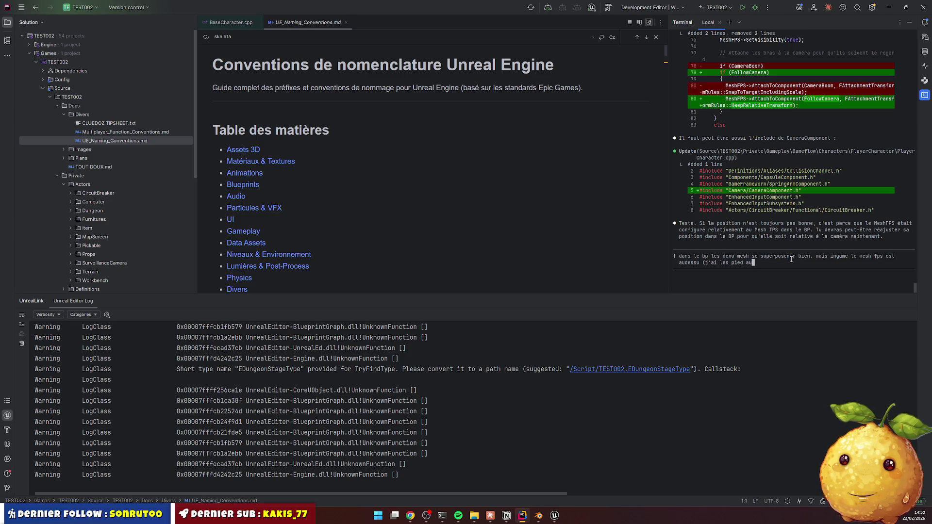
pyautogui.write(' niveau de la')
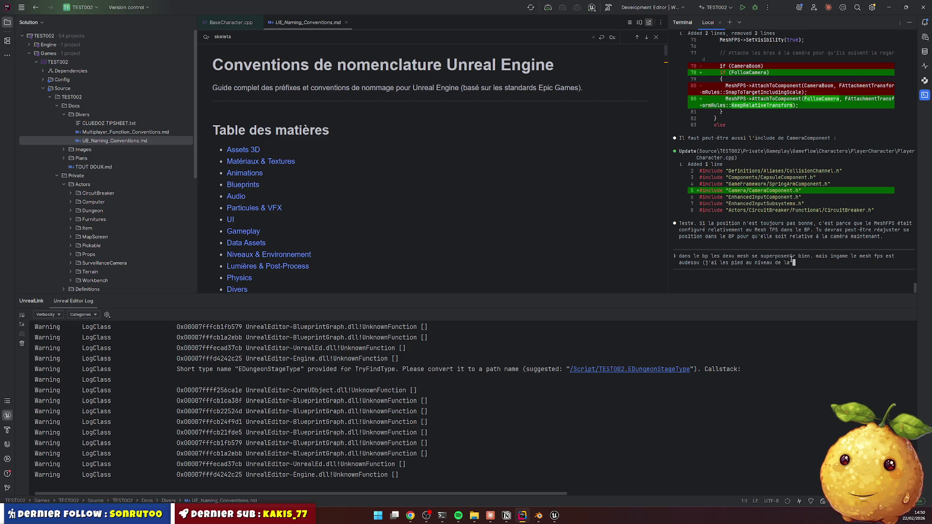
pyautogui.write(' tete')
pyautogui.write(')')
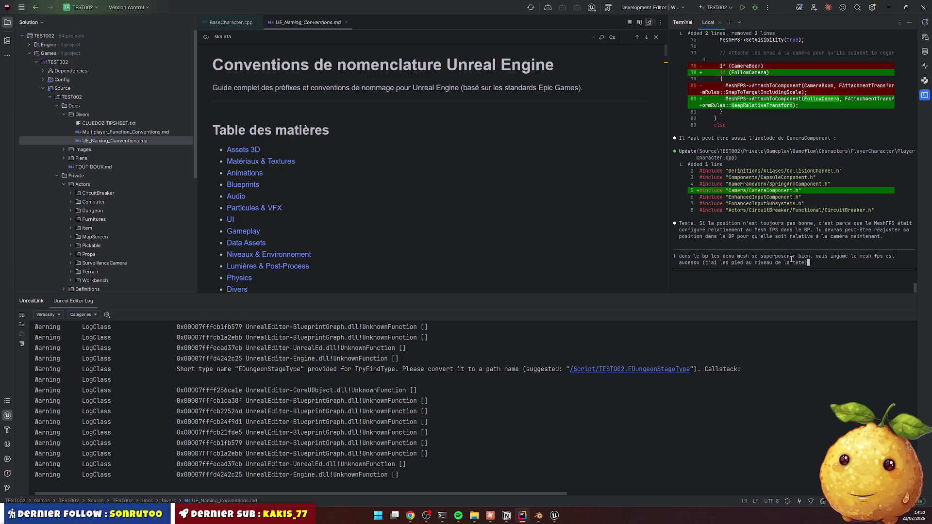
pyautogui.press('Left')
pyautogui.press('Left')
pyautogui.press('Left')
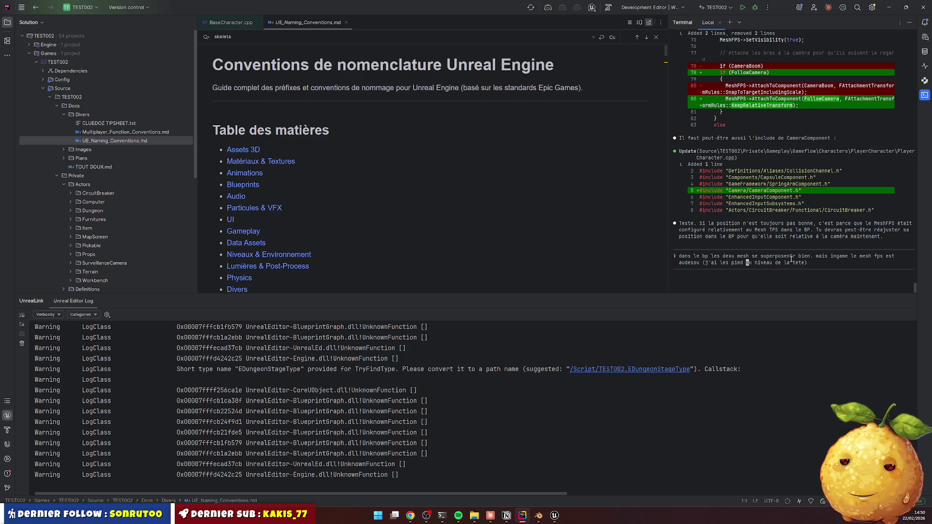
pyautogui.write('du fps')
pyautogui.press('End')
pyautogui.write('du tps')
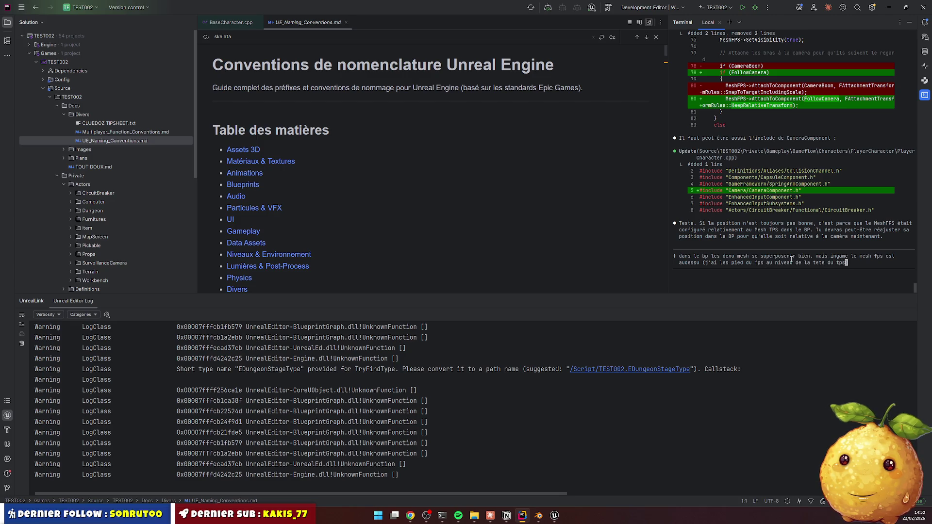
pyautogui.write('). et la ')
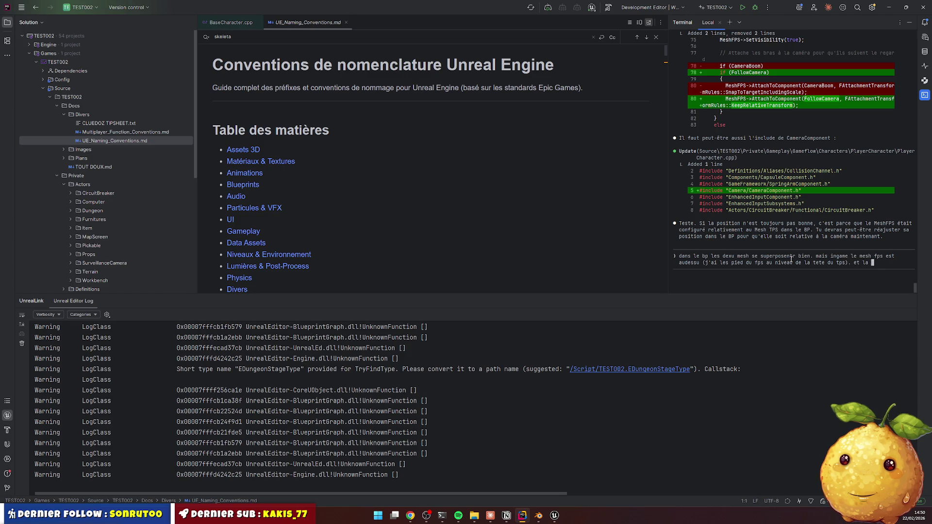
pyautogui.write('rotation ')
pyautogui.write('est de -')
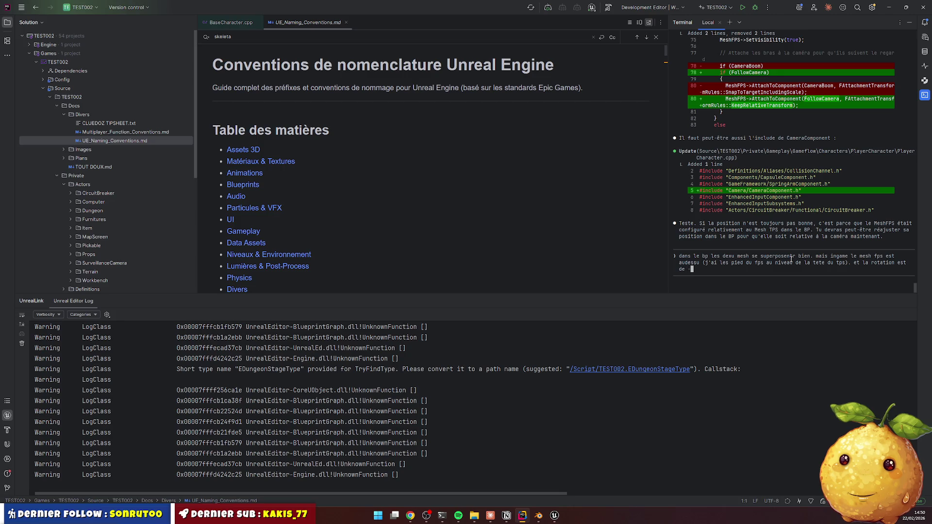
pyautogui.write('90. ce')
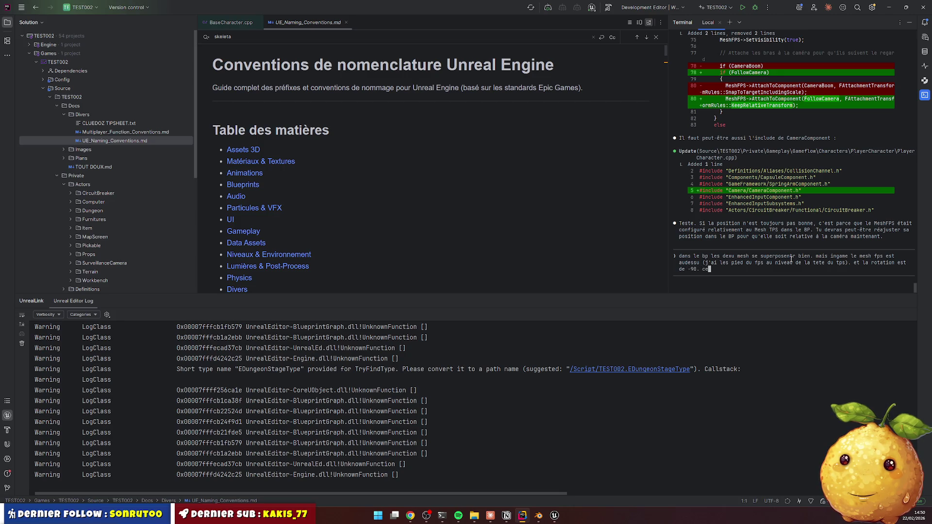
pyautogui.write('le correspo')
pyautogui.write('nd à la rotat')
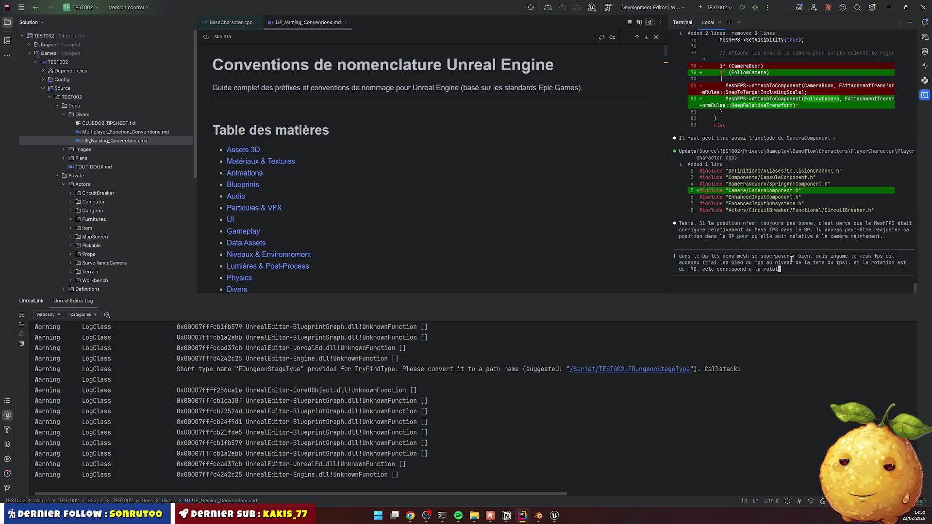
pyautogui.write('ion standa')
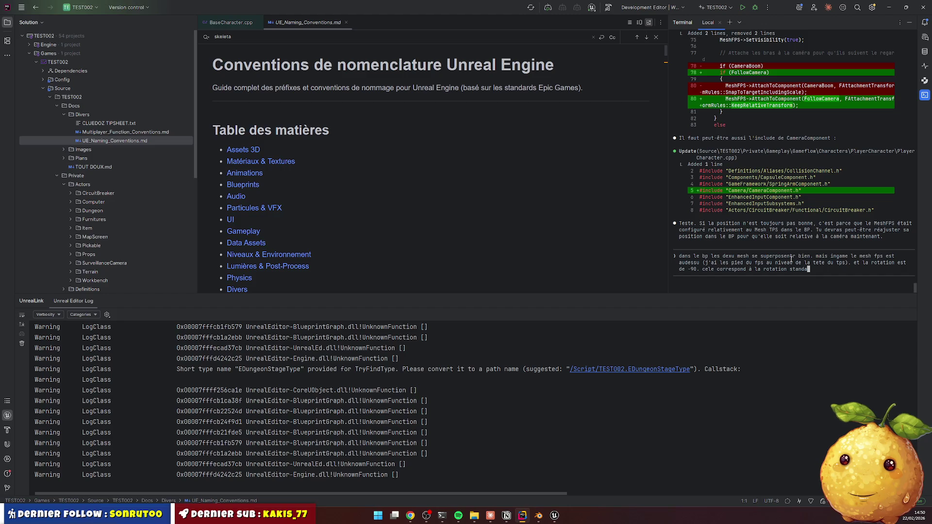
pyautogui.write('td')
pyautogui.press('Home')
pyautogui.press('Right')
pyautogui.press('Right')
pyautogui.press('Right')
pyautogui.press('End')
pyautogui.write('car ')
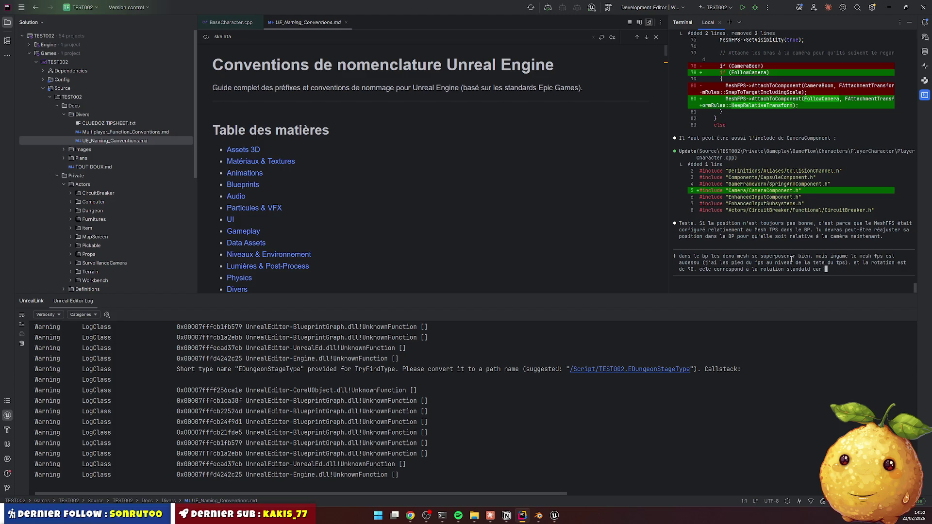
pyautogui.write("j'ai appliqué")
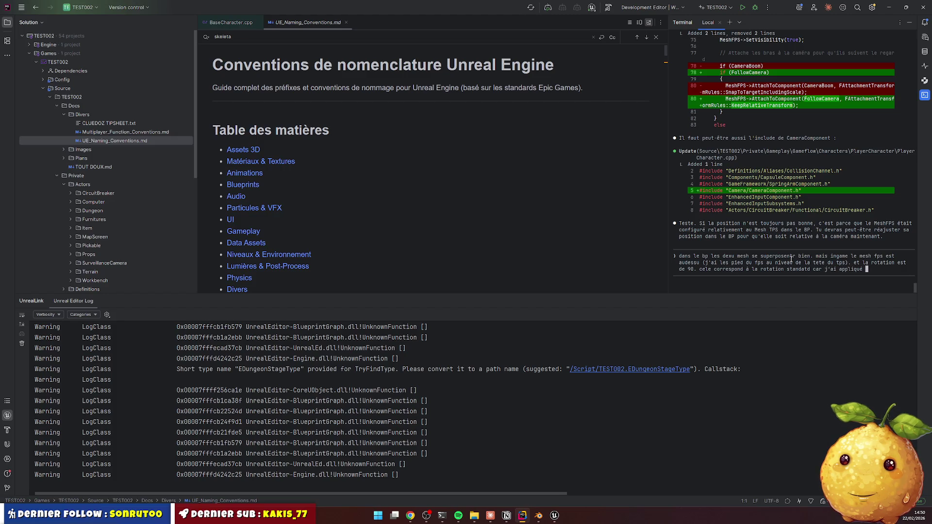
pyautogui.write(' un -90 sur la ')
pyautogui.write('mesh tps')
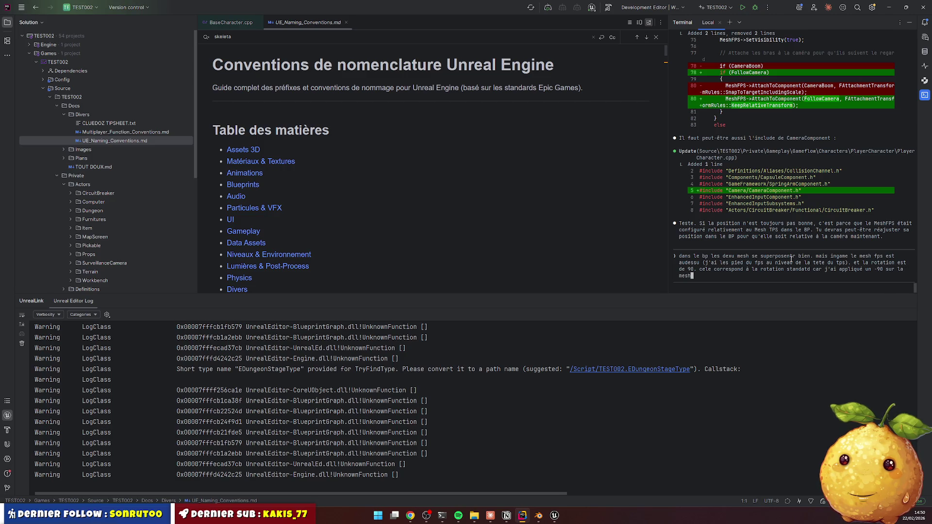
pyautogui.press('Return')
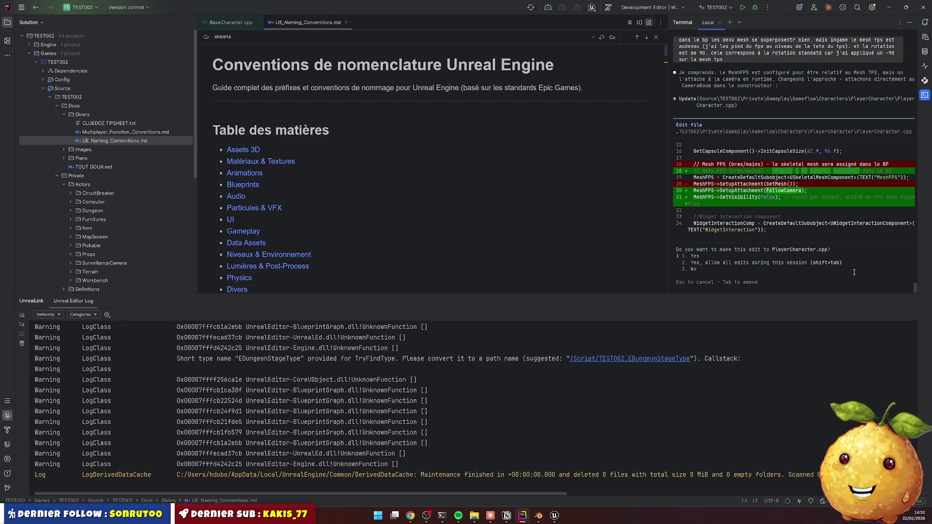
# Approve the constructor edit attaching MeshFPS to FollowCamera in PlayerCharacter.cpp
pyautogui.press('Return')
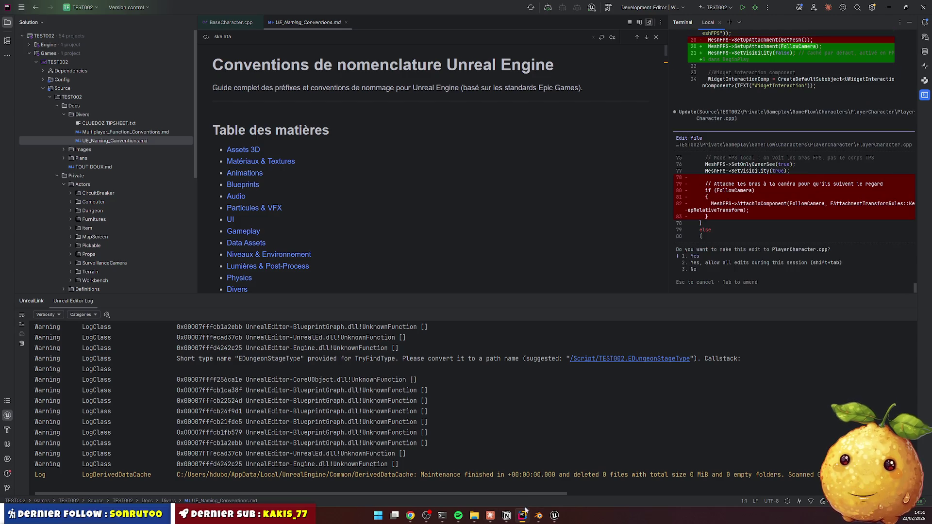
# Search Google for 'dgx spark', skim the results, then close that tab
pyautogui.click(411, 515)
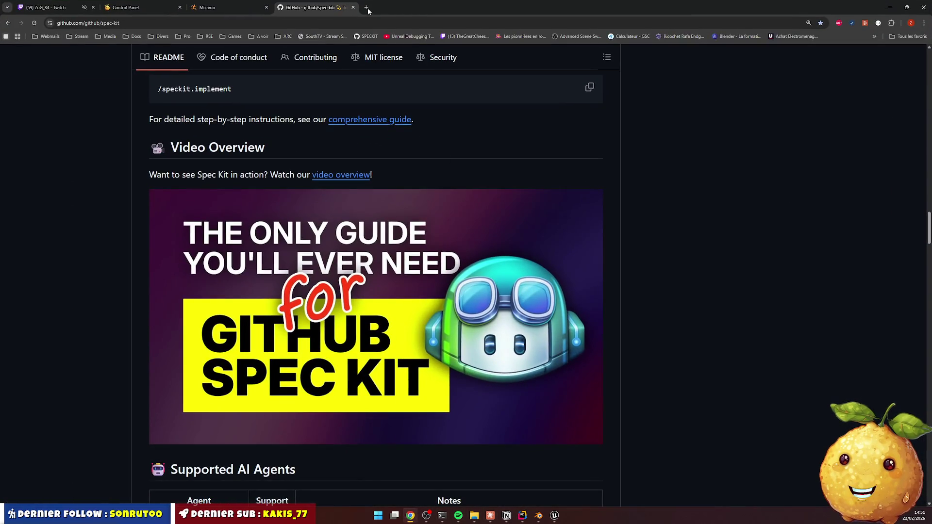
pyautogui.click(368, 8)
pyautogui.write('dgx spark')
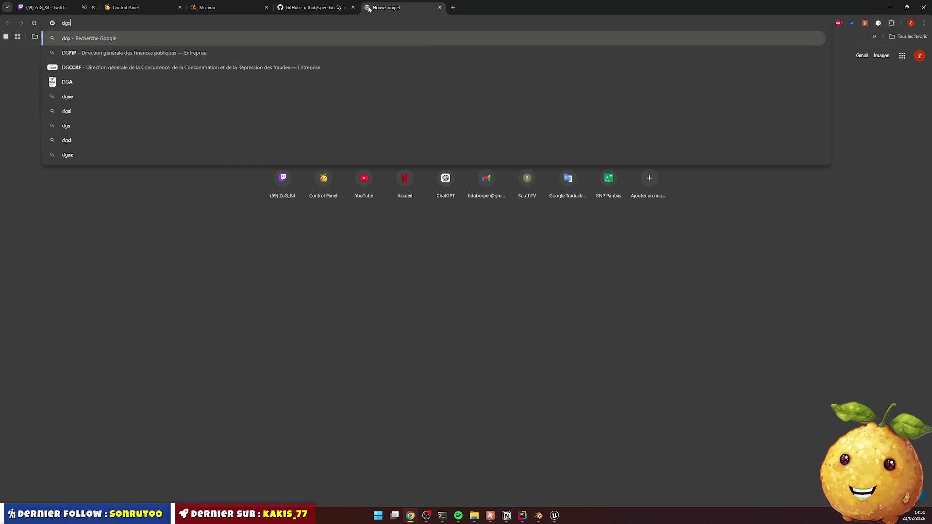
pyautogui.press('Return')
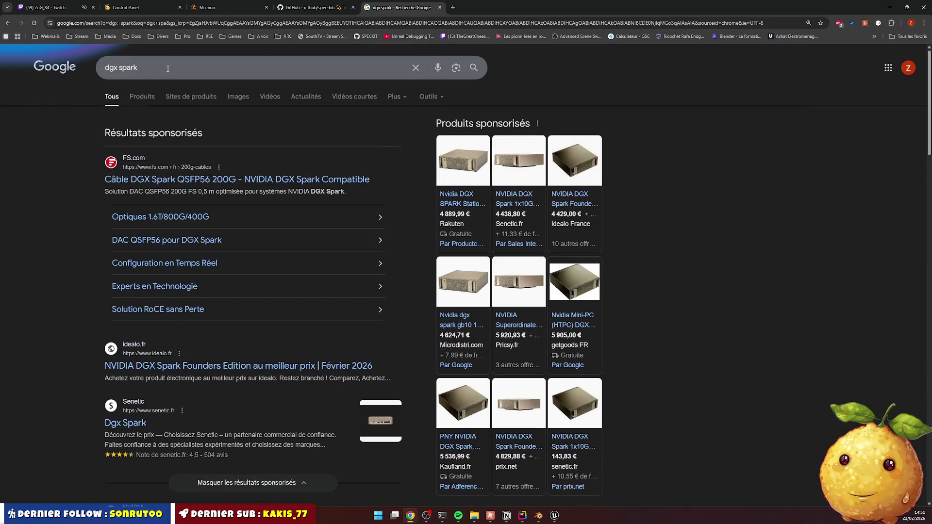
pyautogui.moveTo(138, 67); pyautogui.dragTo(104, 67)
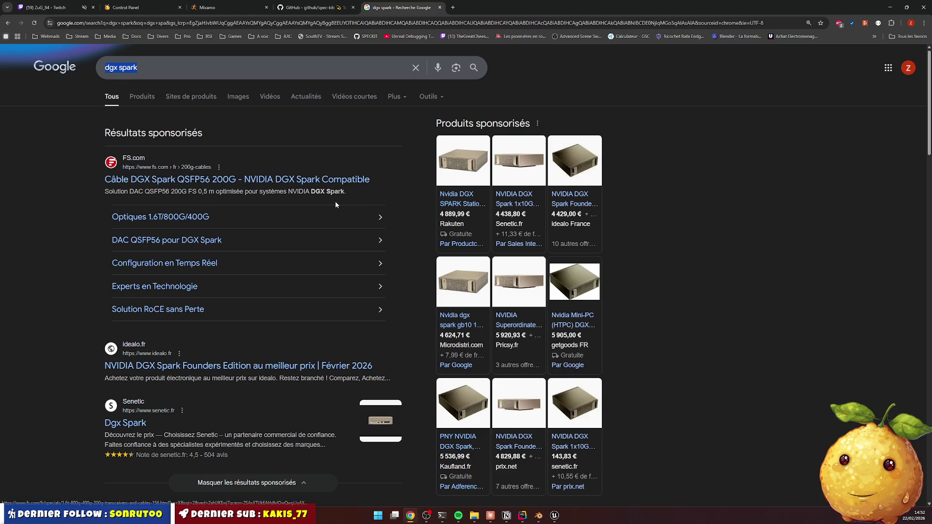
pyautogui.scroll(-5, 324, 198)
pyautogui.scroll(-9, 324, 198)
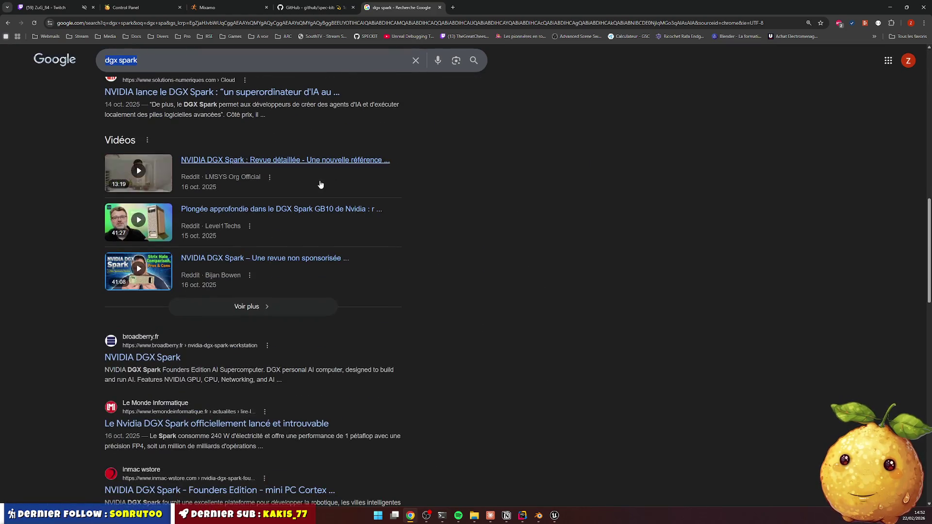
pyautogui.scroll(13, 318, 182)
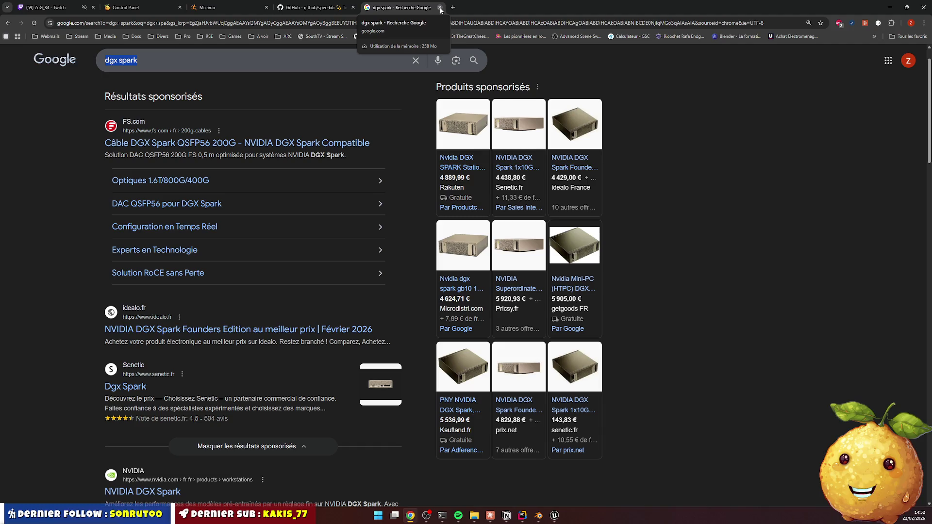
pyautogui.click(440, 10)
# Approve removing the runtime AttachToComponent block from PlayerCharacter.cpp and Live Coding recompile
pyautogui.click(890, 7)
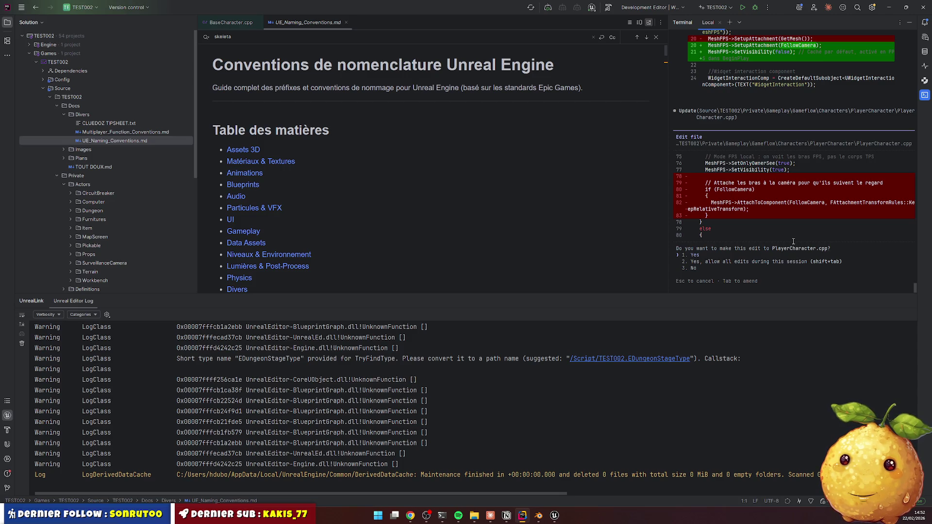
pyautogui.scroll(5, 706, 131)
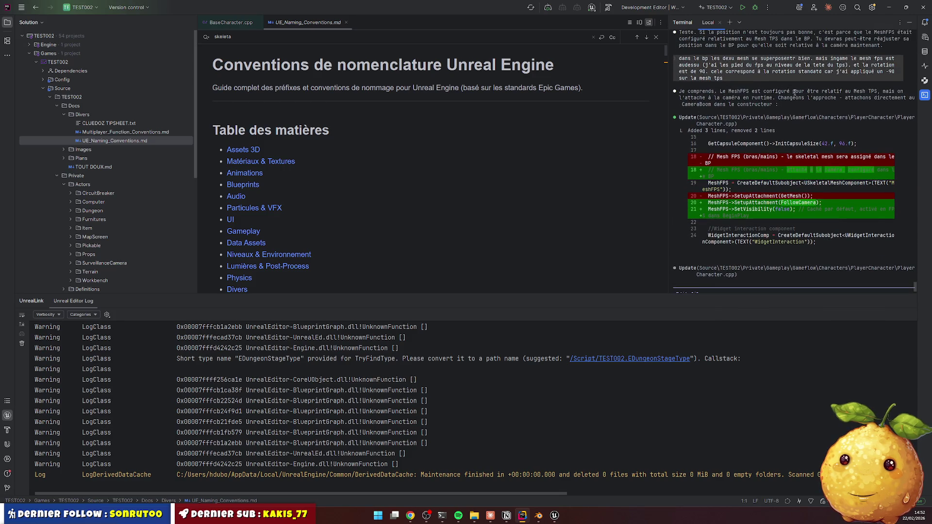
pyautogui.scroll(-7, 736, 167)
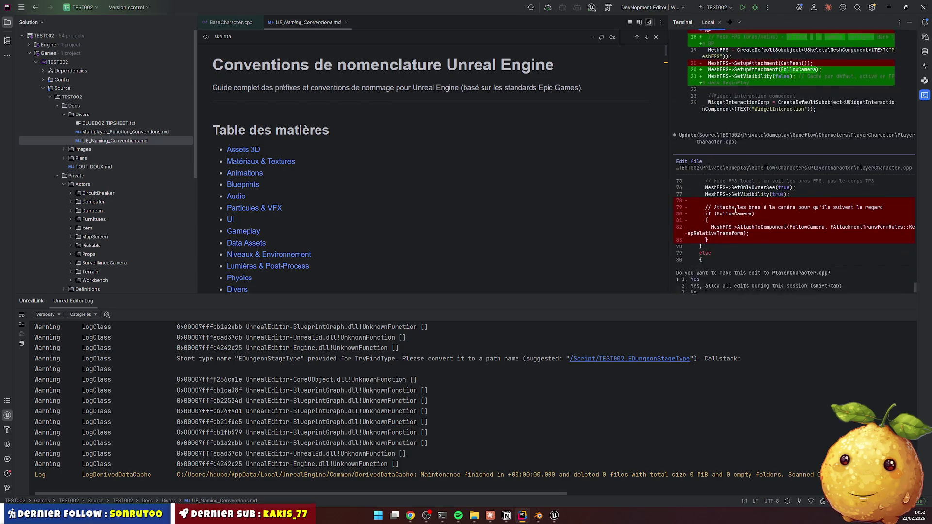
pyautogui.press('Return')
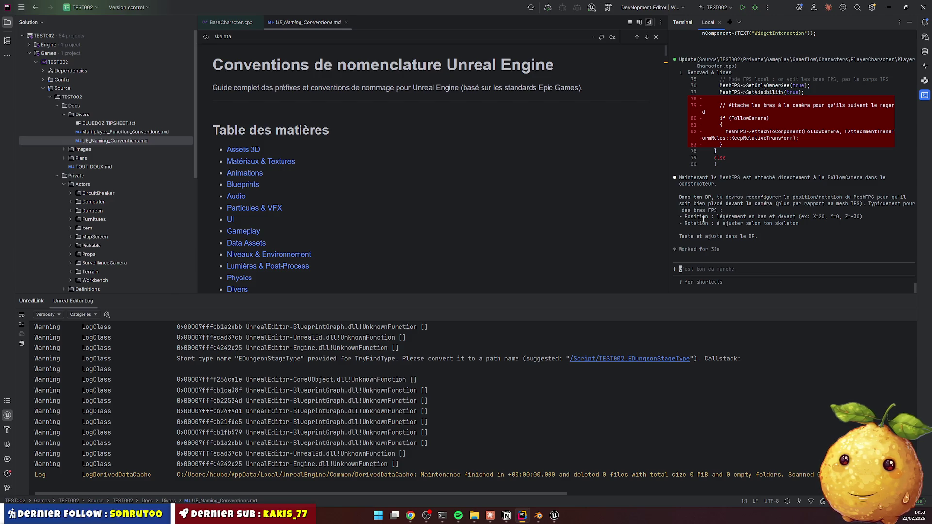
pyautogui.click(530, 218)
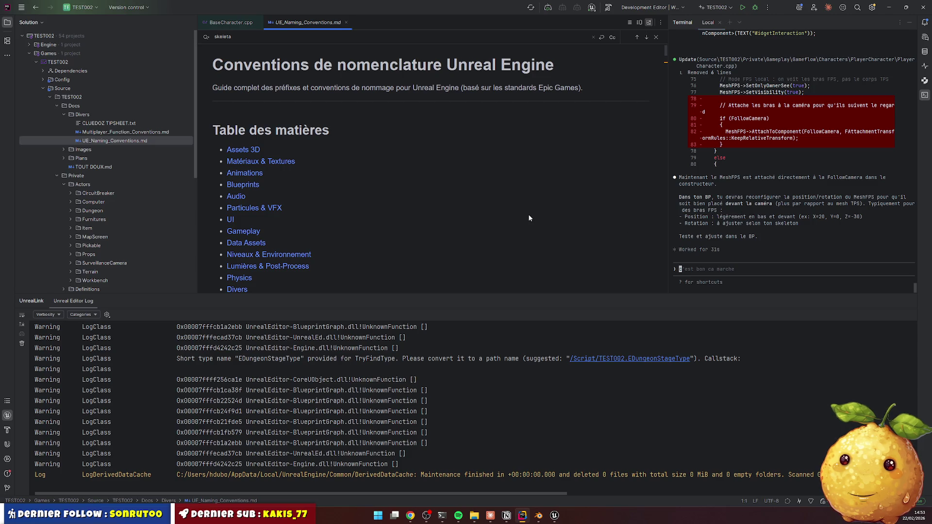
pyautogui.hotkey('ctrl', 'alt', 'F11')
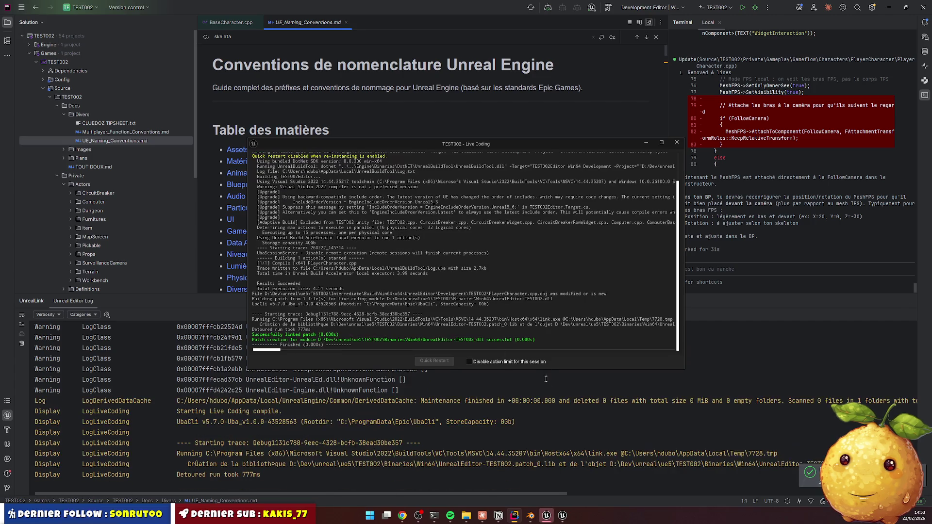
# Compile BP_Player_Character_FPS, close Unreal, and open the TEST002 project folder in File Explorer
pyautogui.click(547, 515)
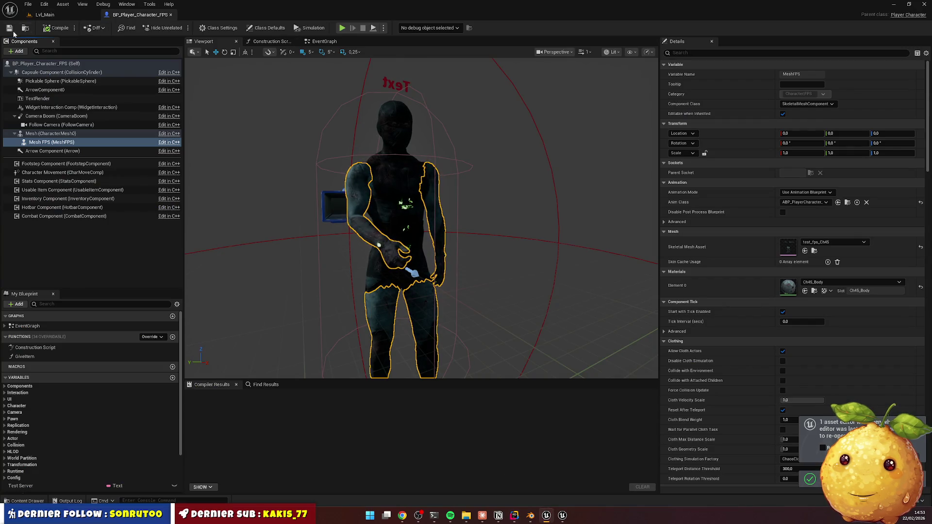
pyautogui.click(57, 28)
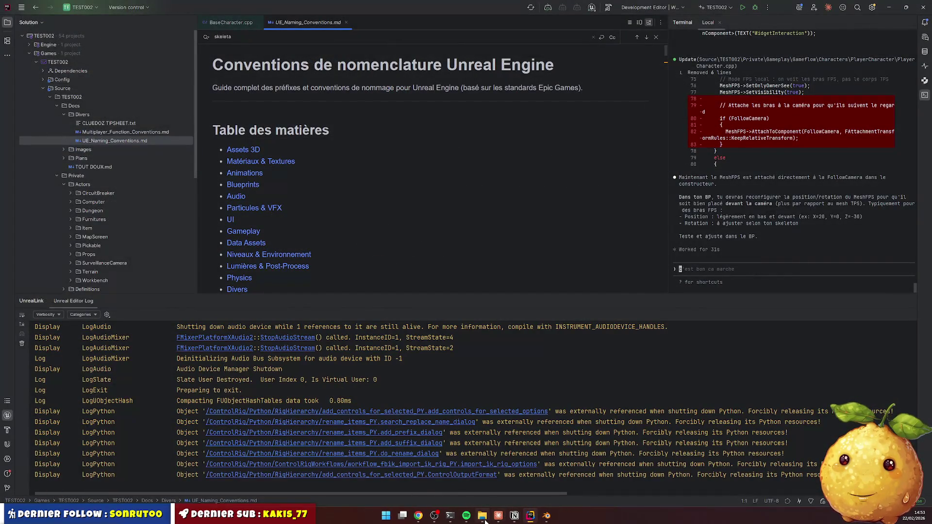
pyautogui.click(482, 518)
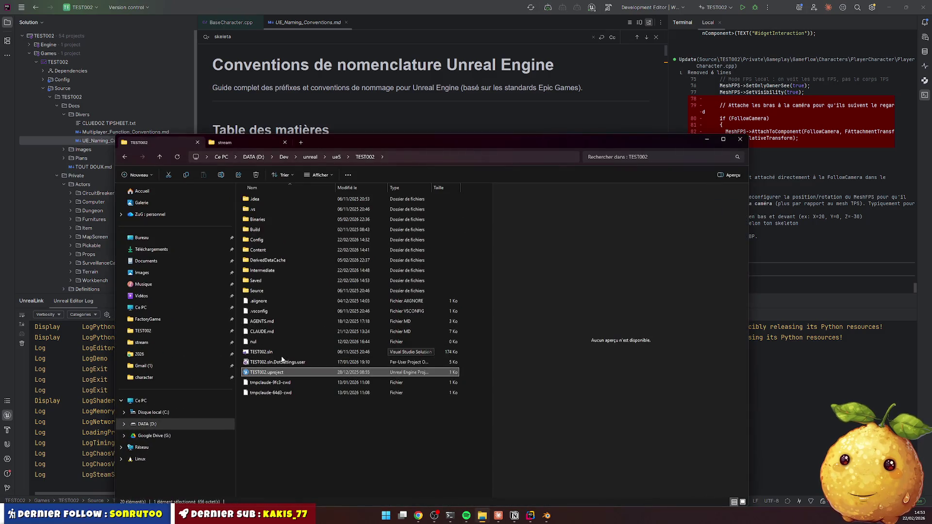
# Relaunch the project from TEST002.uproject and close File Explorer
pyautogui.doubleClick(276, 376)
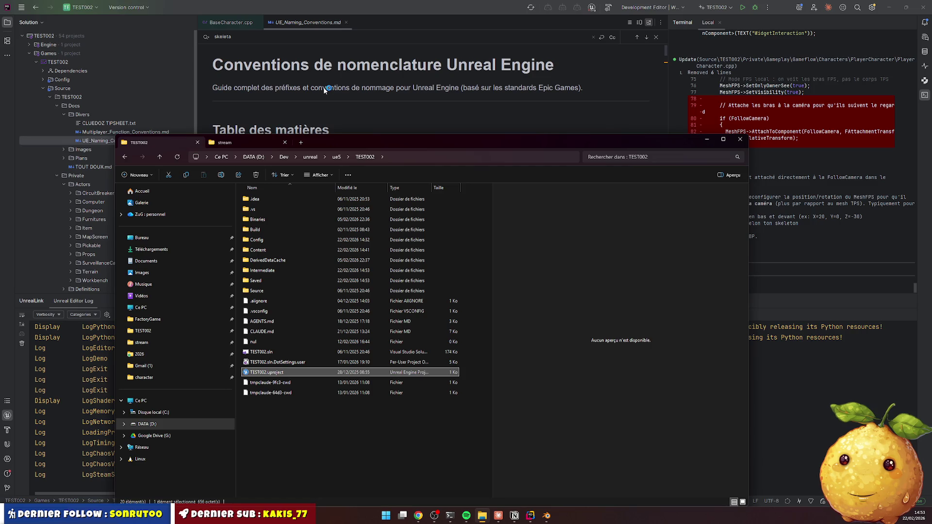
pyautogui.click(334, 28)
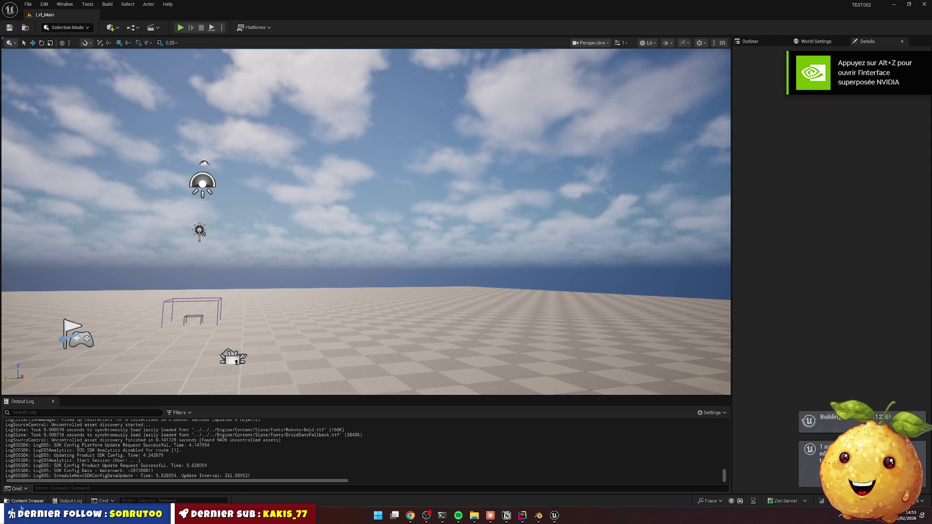
# Open BP_Player_Character_FPS's viewport and focus on Mesh FPS, now nested under Follow Camera
pyautogui.hotkey('ctrl', 'space')
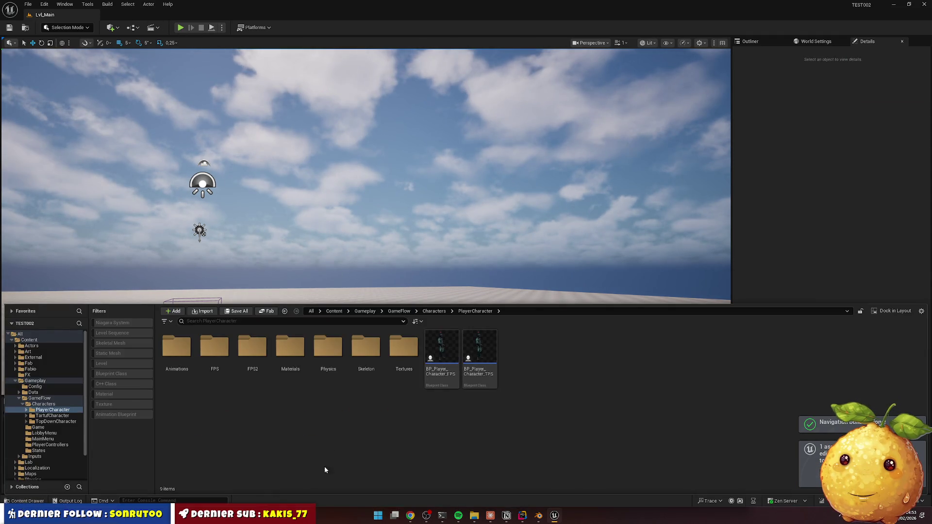
pyautogui.click(453, 365)
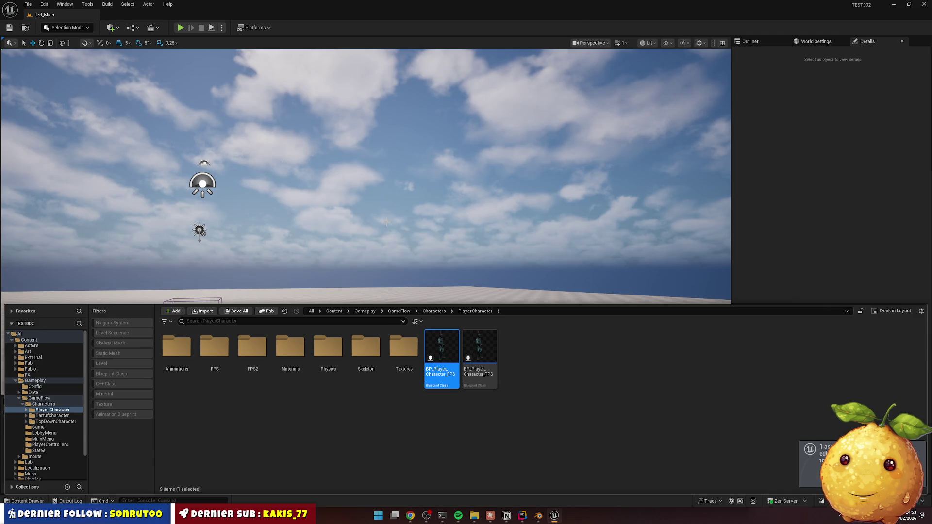
pyautogui.doubleClick(449, 361)
pyautogui.click(203, 41)
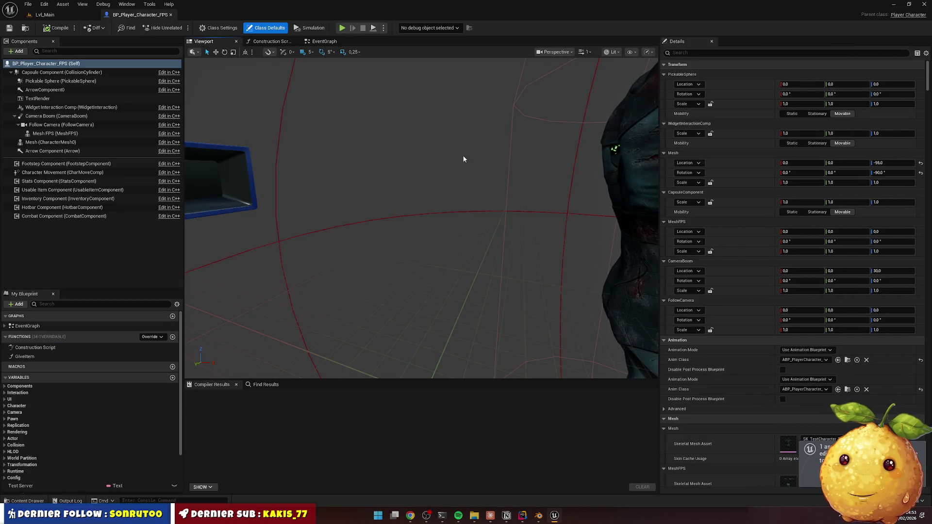
pyautogui.moveTo(464, 158)
pyautogui.mouseDown()
pyautogui.moveTo(470, 250)
pyautogui.moveTo(501, 268)
pyautogui.moveTo(427, 253)
pyautogui.moveTo(423, 243)
pyautogui.mouseUp()
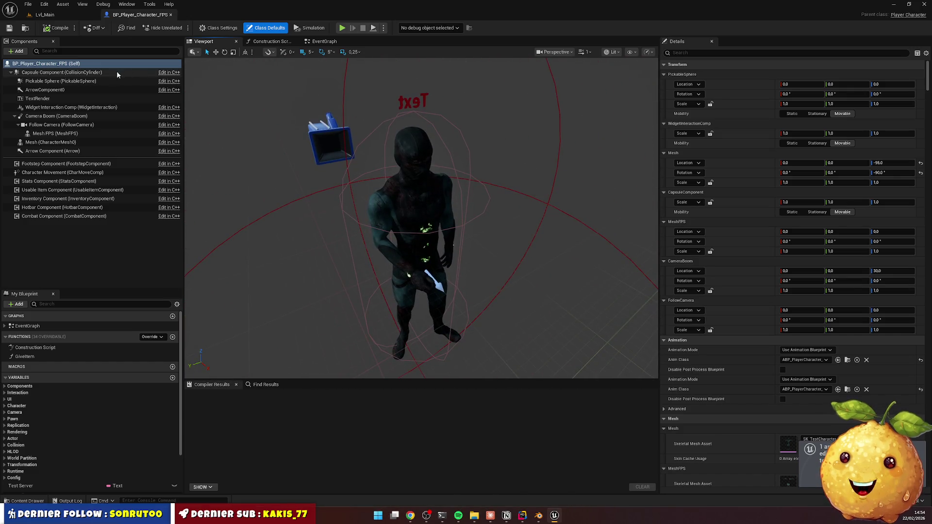
pyautogui.click(63, 135)
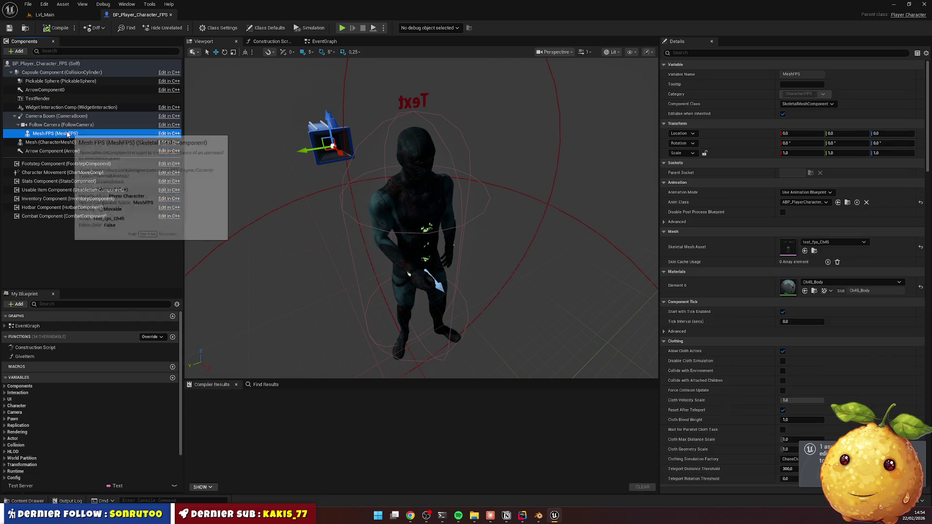
pyautogui.press('f')
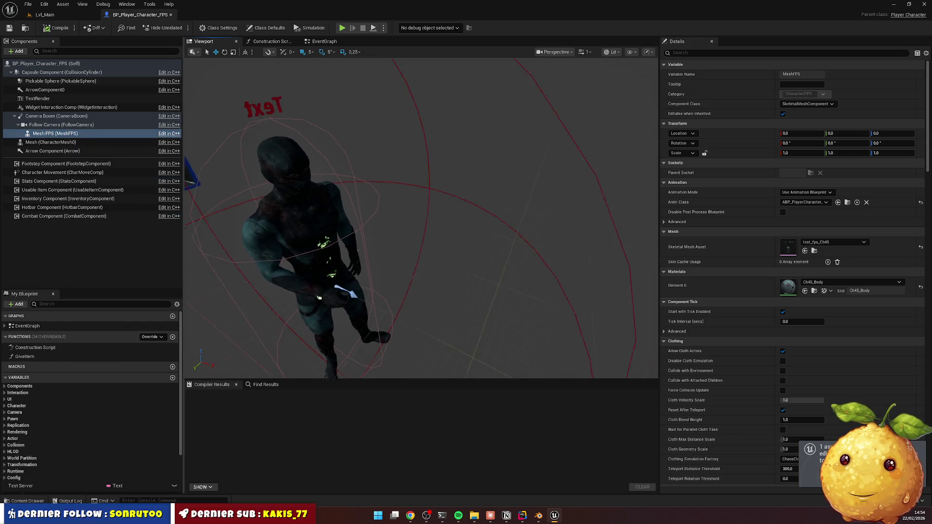
pyautogui.click(63, 135)
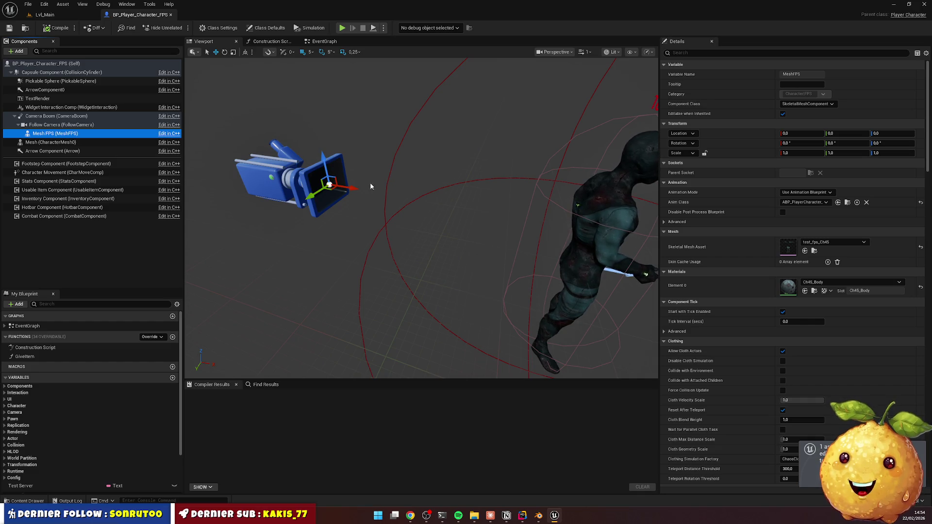
# Play-test Lvl_Main, ejecting with F8 to see the arms floating above the body
pyautogui.click(9, 27)
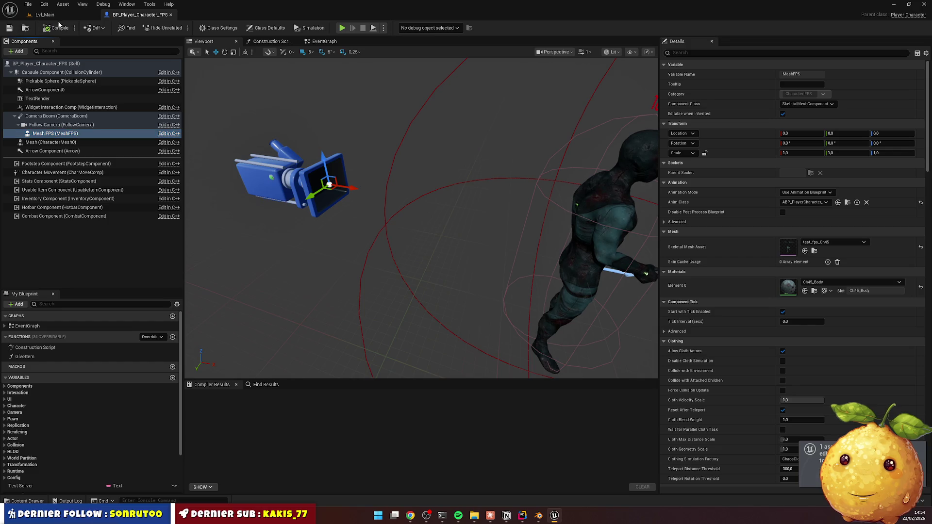
pyautogui.click(66, 15)
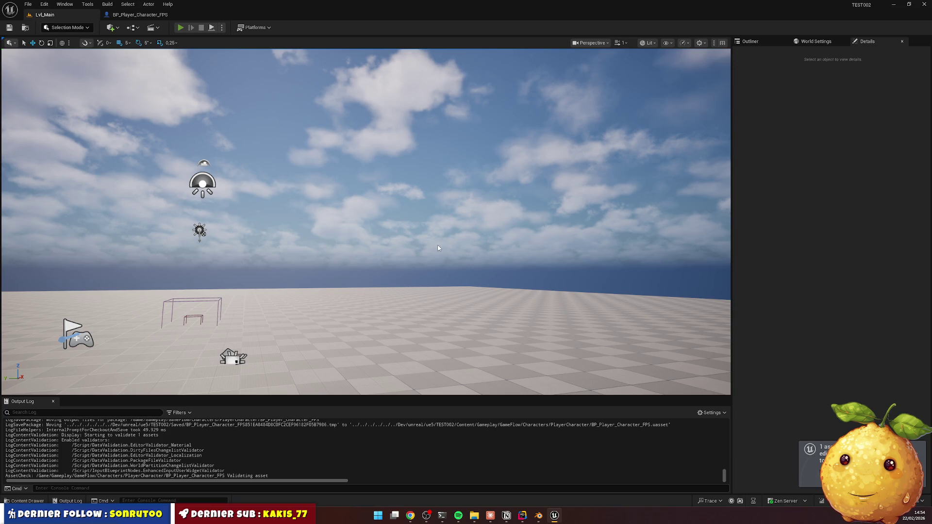
pyautogui.hotkey('alt', 'p')
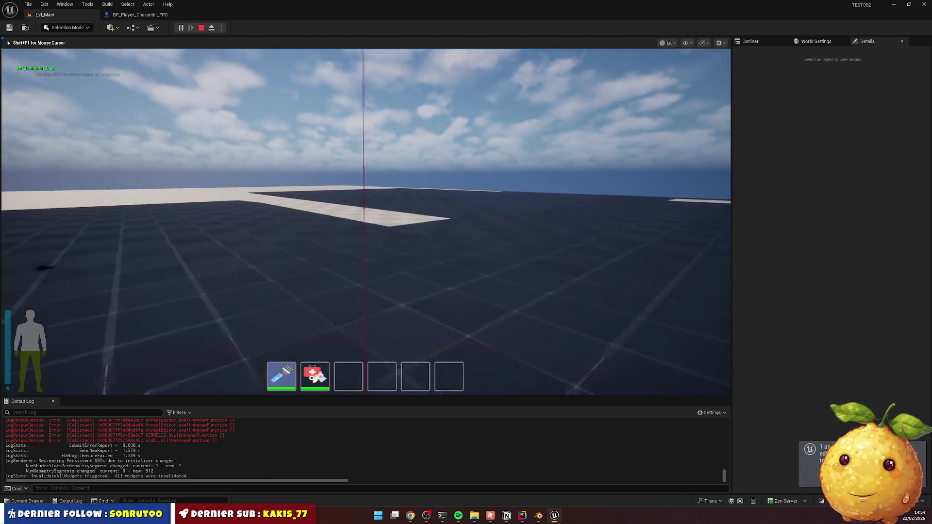
pyautogui.press('F8')
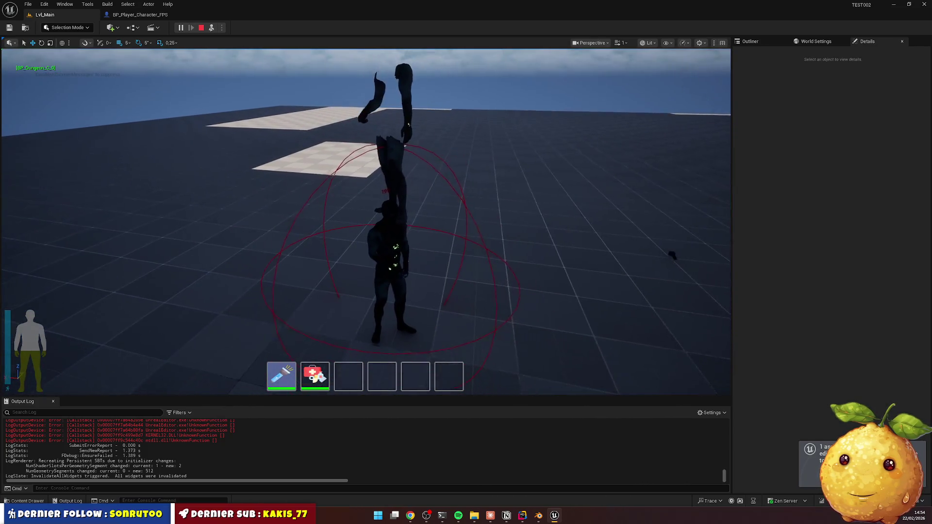
pyautogui.press('Escape')
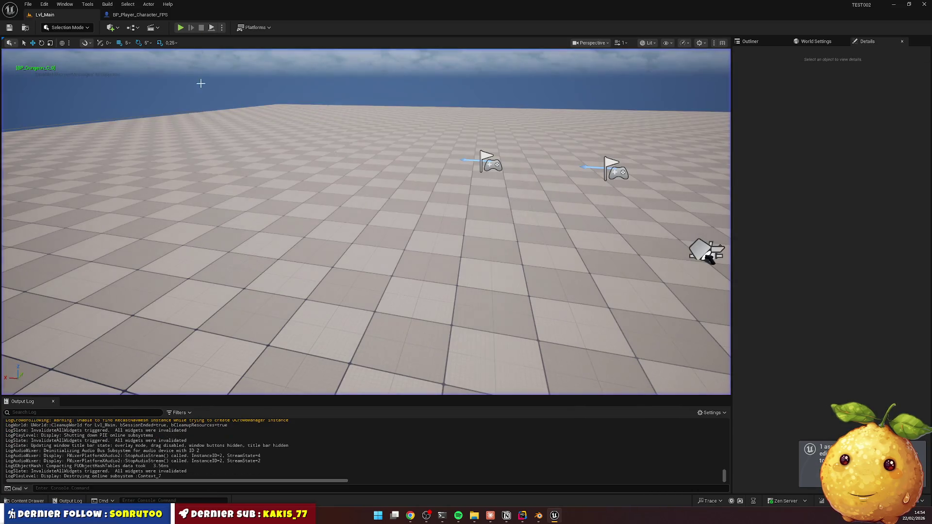
# Tell the Rider assistant, in French, the arms are offset in height and rotation in game
pyautogui.click(522, 516)
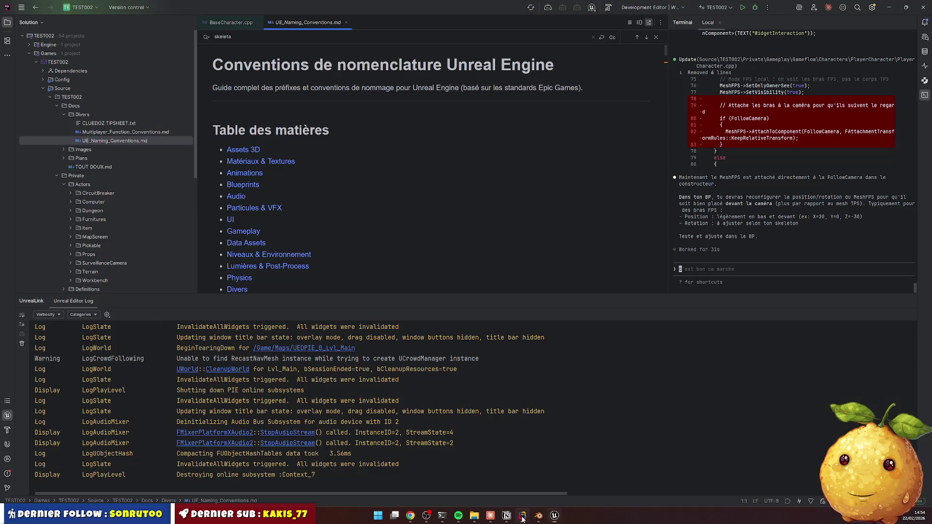
pyautogui.click(732, 276)
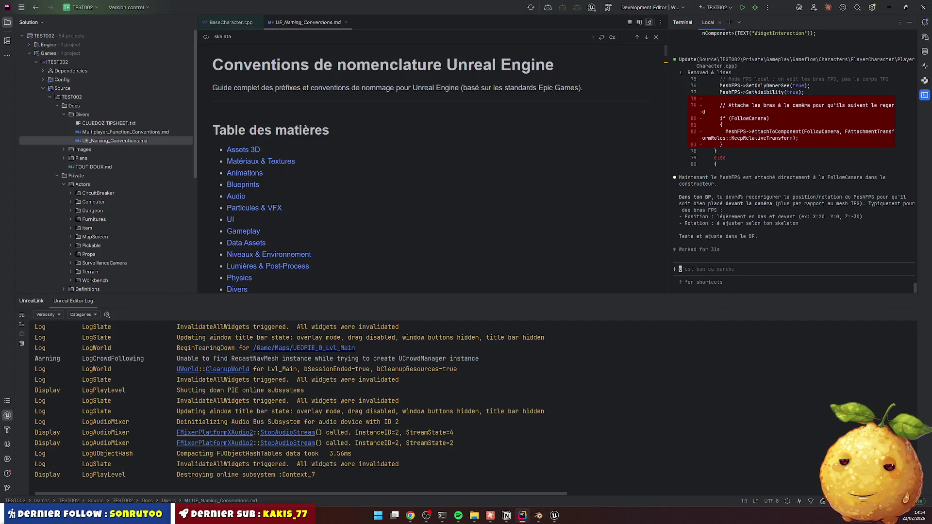
pyautogui.write('dans le bp es')
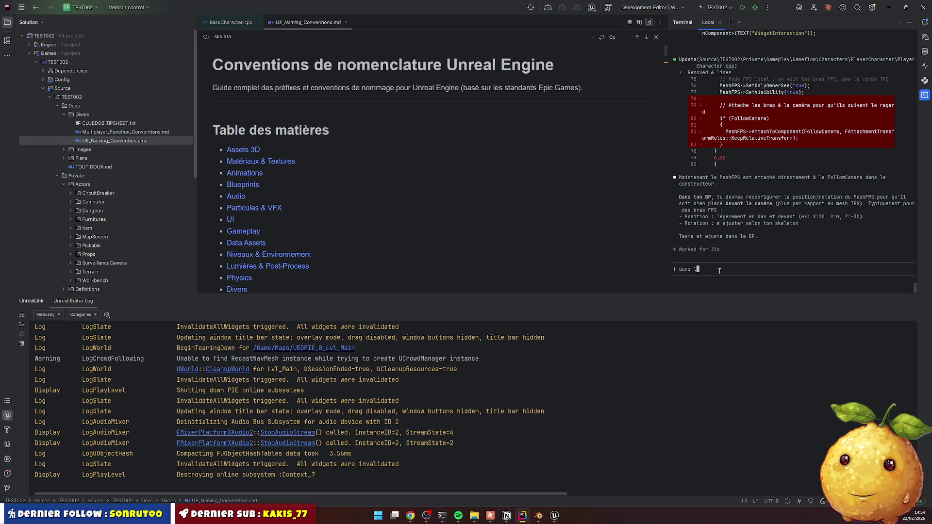
pyautogui.press('BackSpace')
pyautogui.press('BackSpace')
pyautogui.press('BackSpace')
pyautogui.press('BackSpace')
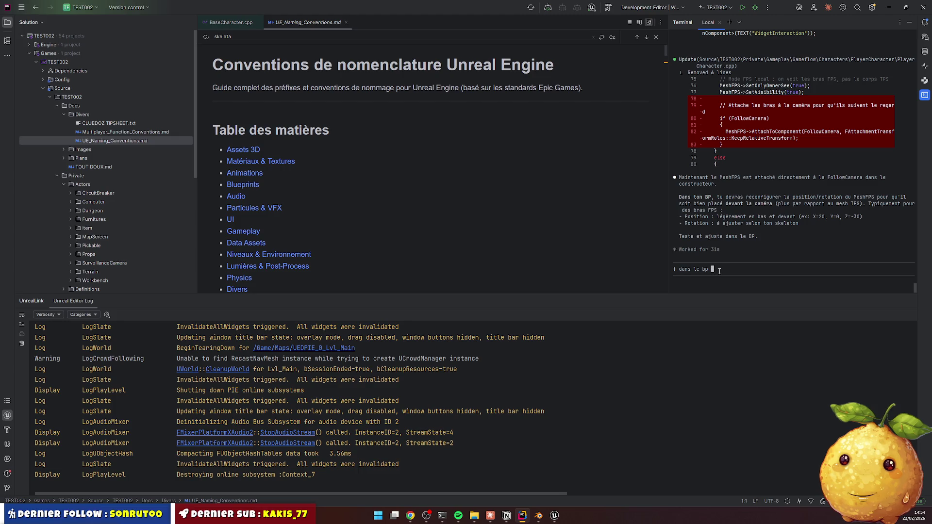
pyautogui.write('il est plus ')
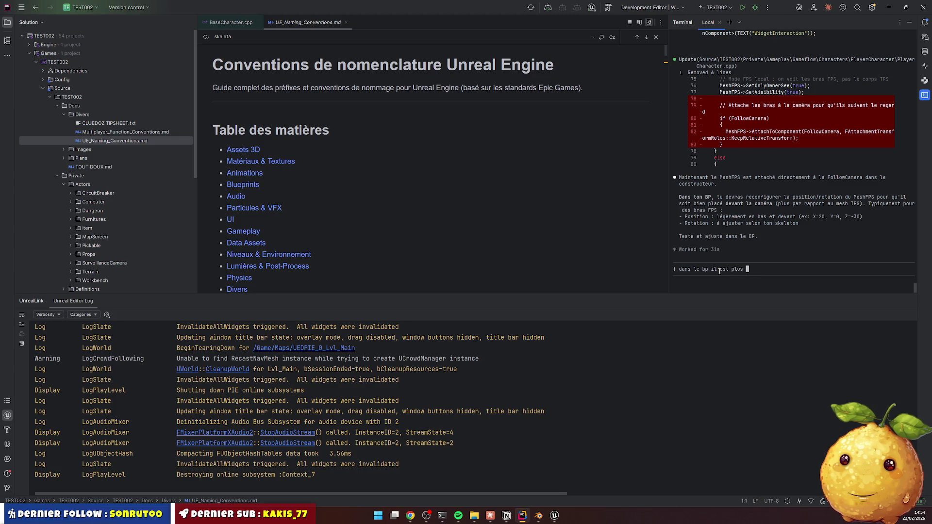
pyautogui.write('visible et se ')
pyautogui.write('situe sur la came')
pyautogui.write("ra. c'ets pas bon. ")
pyautogui.write('en vrai cr')
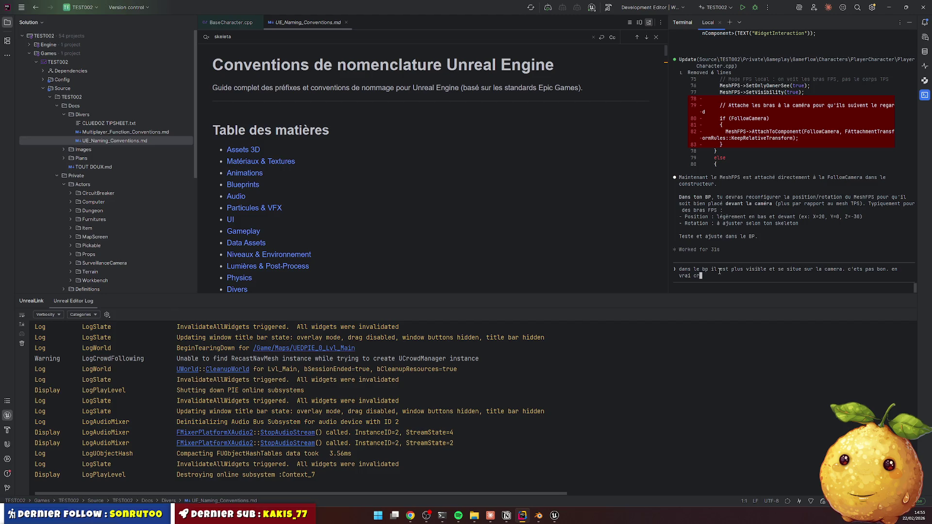
pyautogui.press('BackSpace')
pyautogui.write('était bien ava')
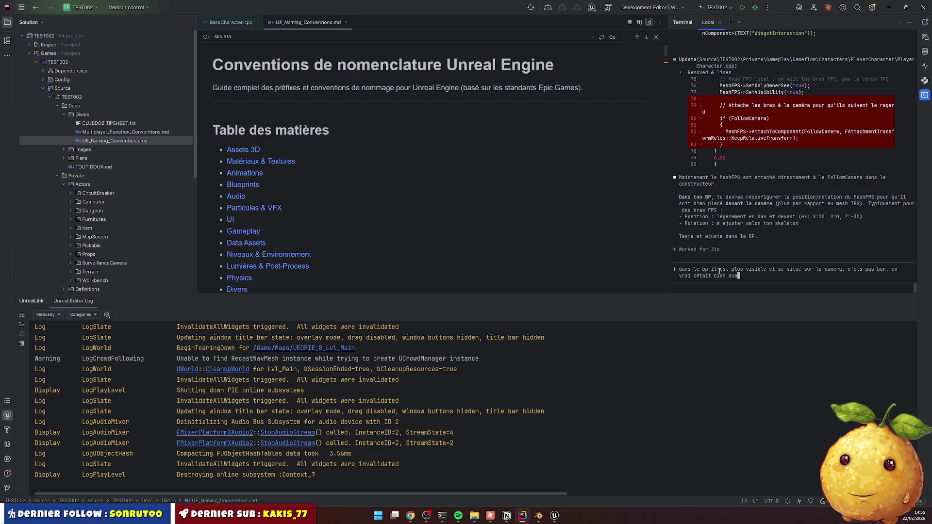
pyautogui.write('nt au ni')
pyautogui.write('veau du bp')
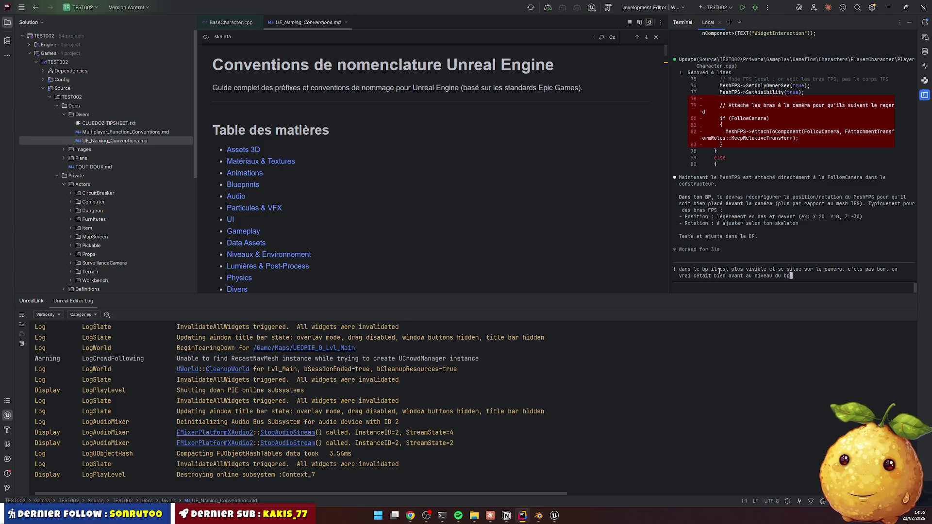
pyautogui.write('. les')
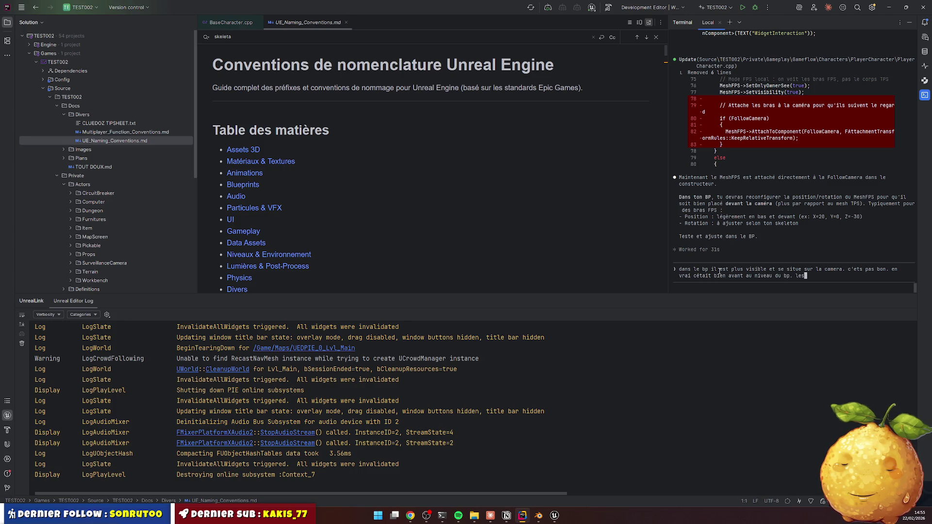
pyautogui.write(' mesh était bienb s')
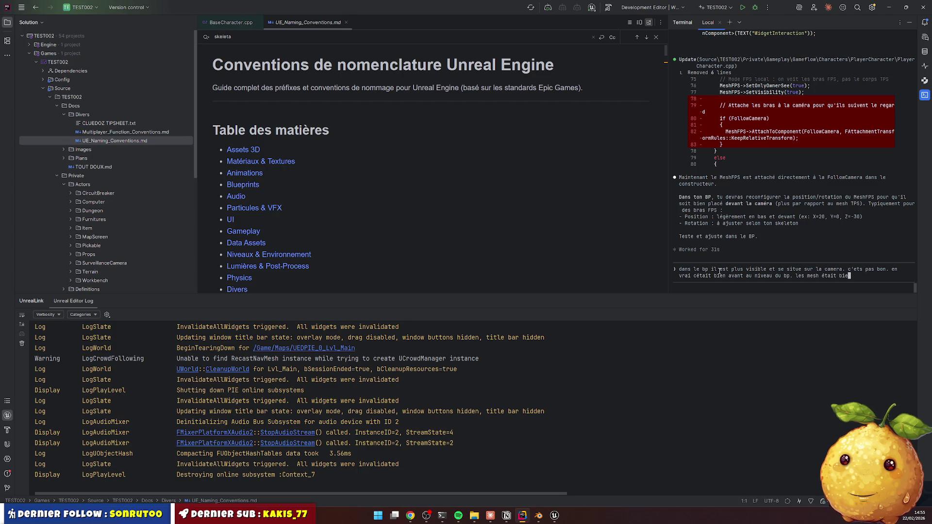
pyautogui.press('BackSpace')
pyautogui.press('BackSpace')
pyautogui.press('BackSpace')
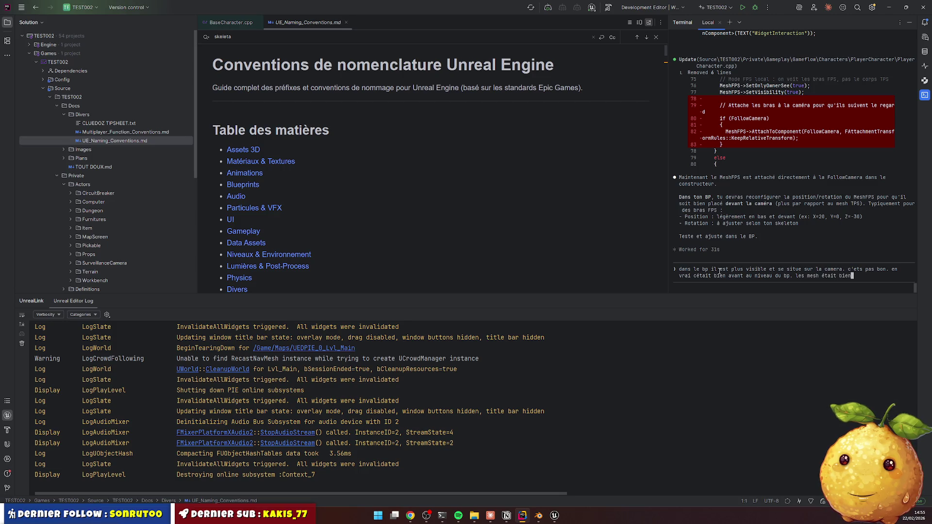
pyautogui.write(' superposées.')
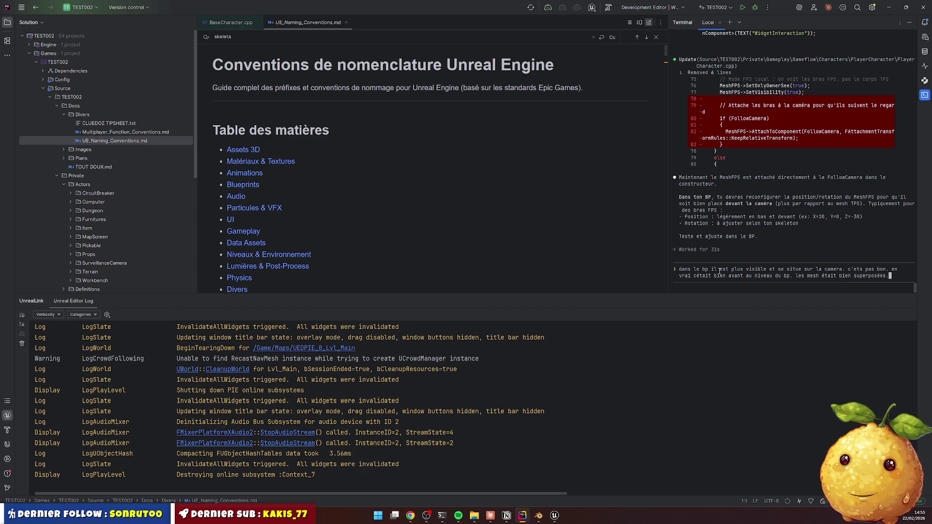
pyautogui.write(' par cont')
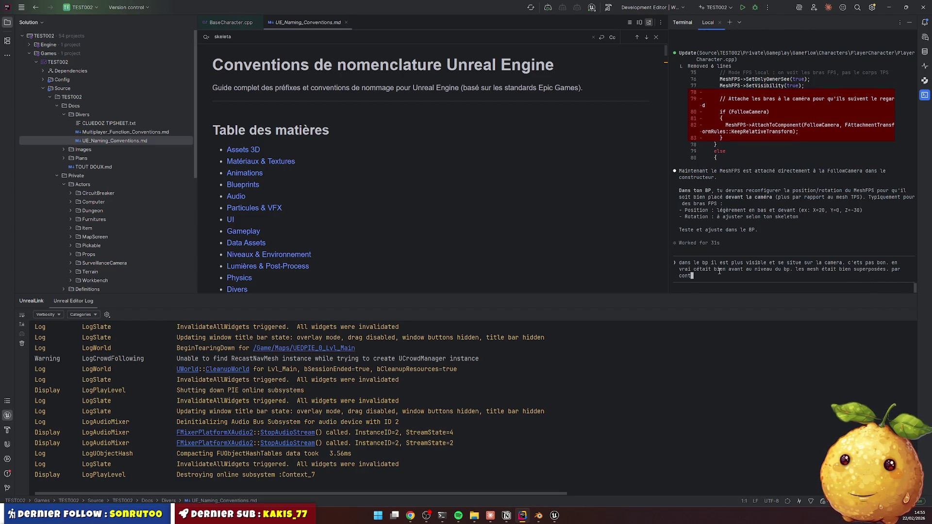
pyautogui.write('re dans le ')
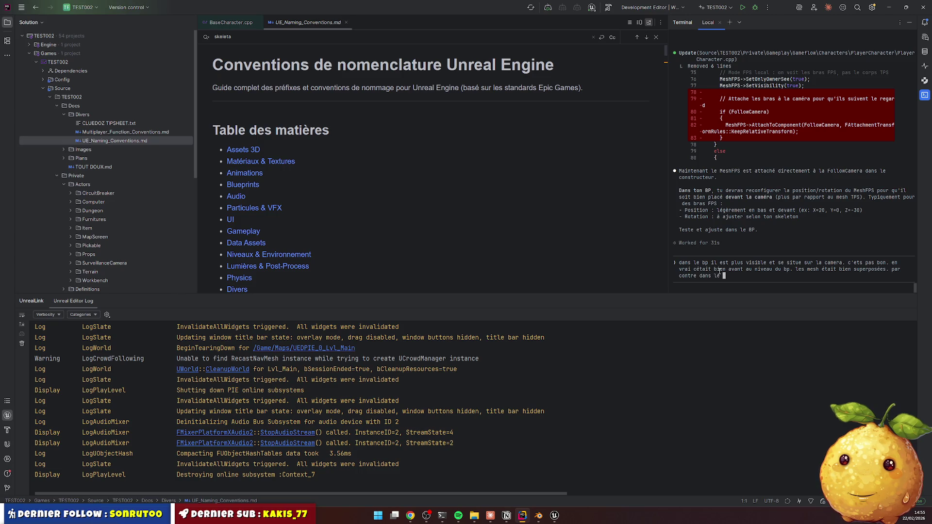
pyautogui.write("jeu c'étai")
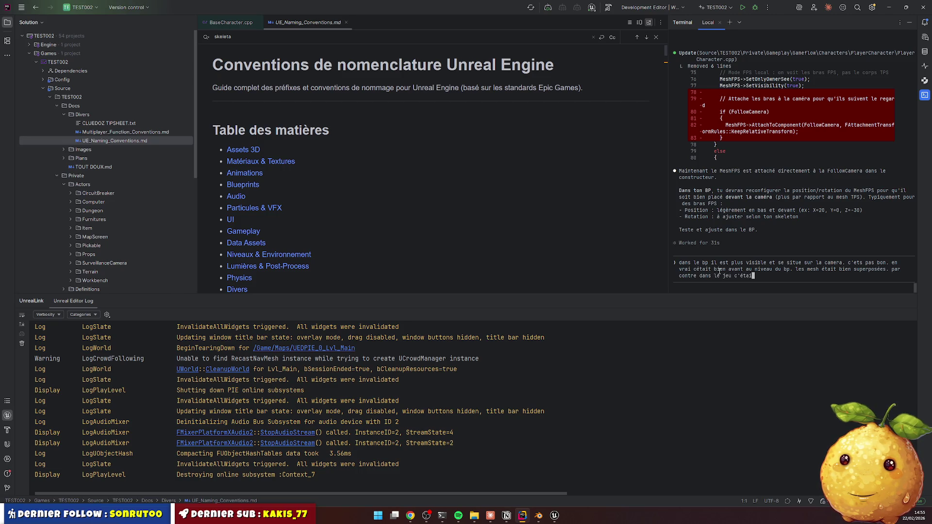
pyautogui.write('t déclaé en au')
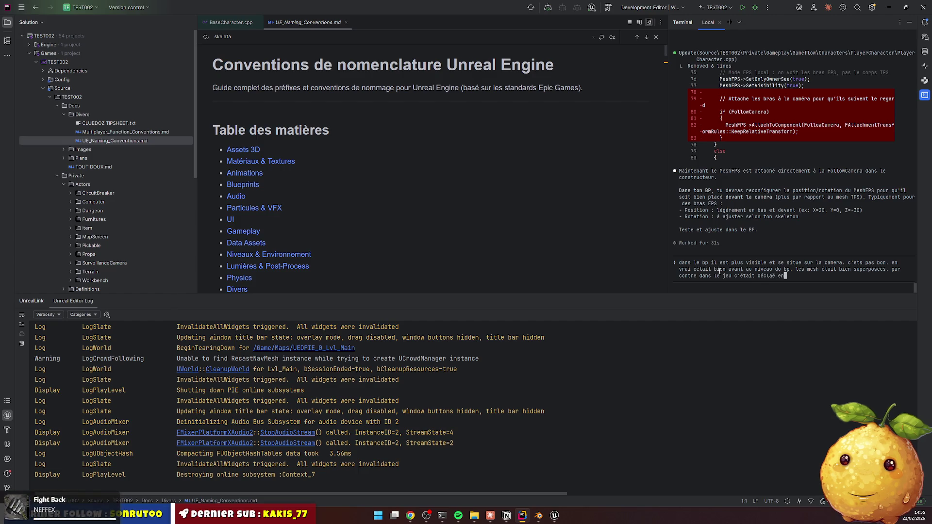
pyautogui.press('BackSpace')
pyautogui.press('BackSpace')
pyautogui.write('ha')
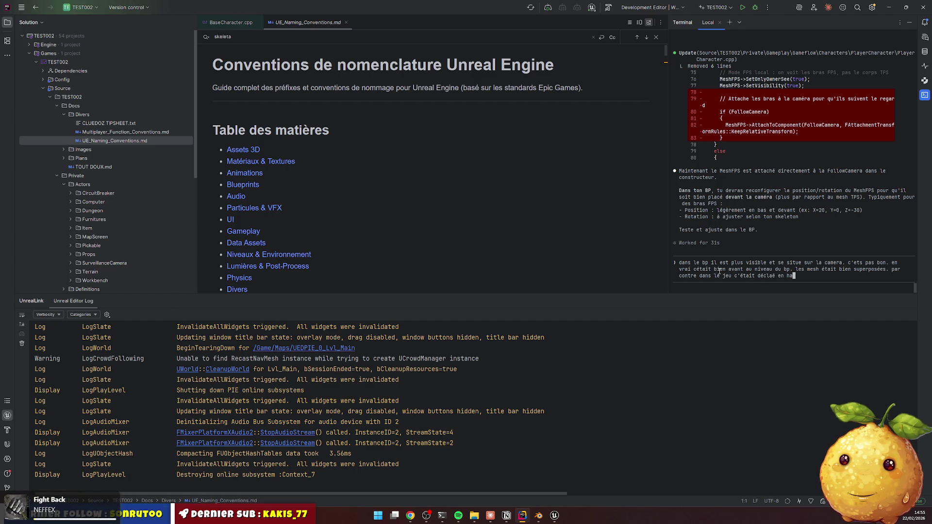
pyautogui.write('uteur et en ')
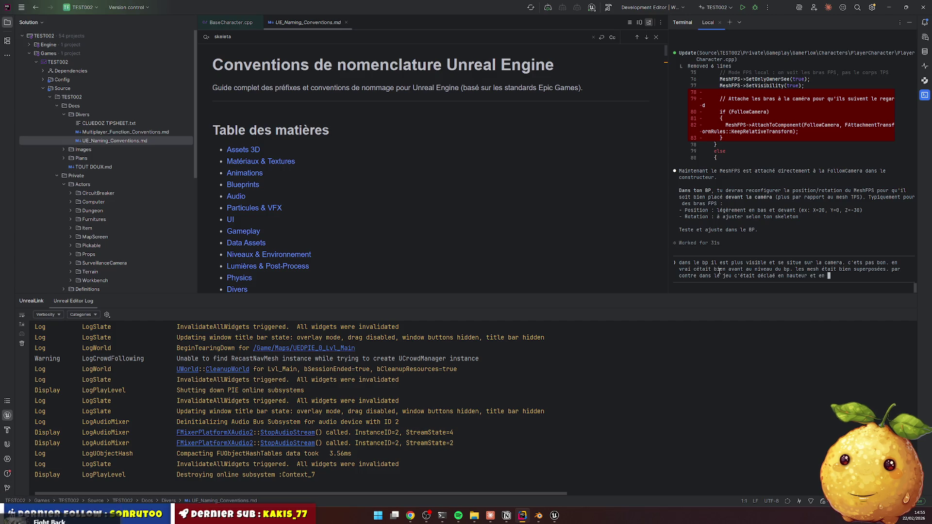
pyautogui.write('rotation')
pyautogui.press('Return')
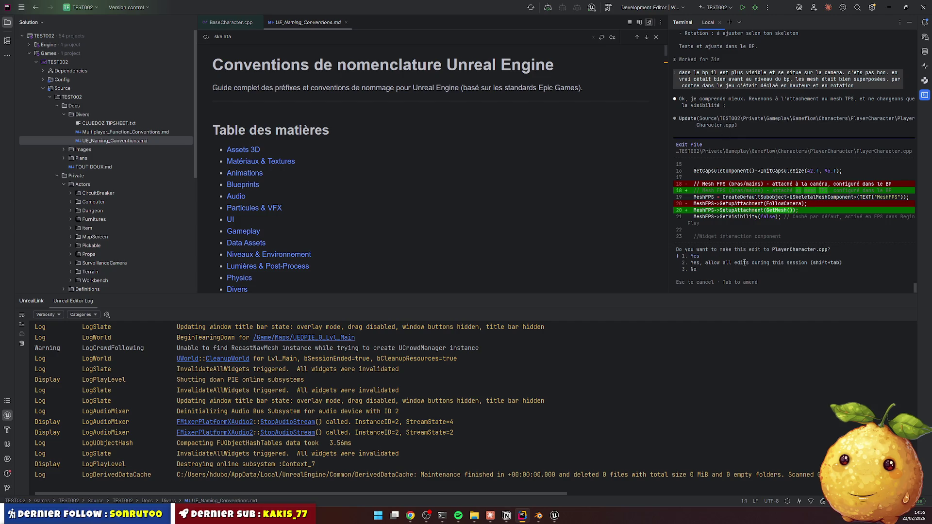
# Accept the PlayerCharacter.cpp edit attaching MeshFPS to GetMesh() and start a Live Coding recompile
pyautogui.press('Return')
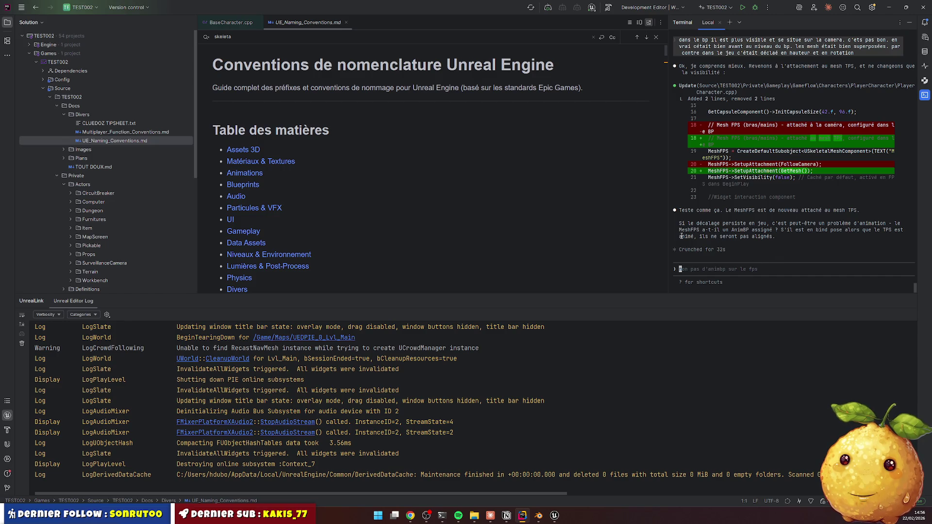
pyautogui.click(627, 222)
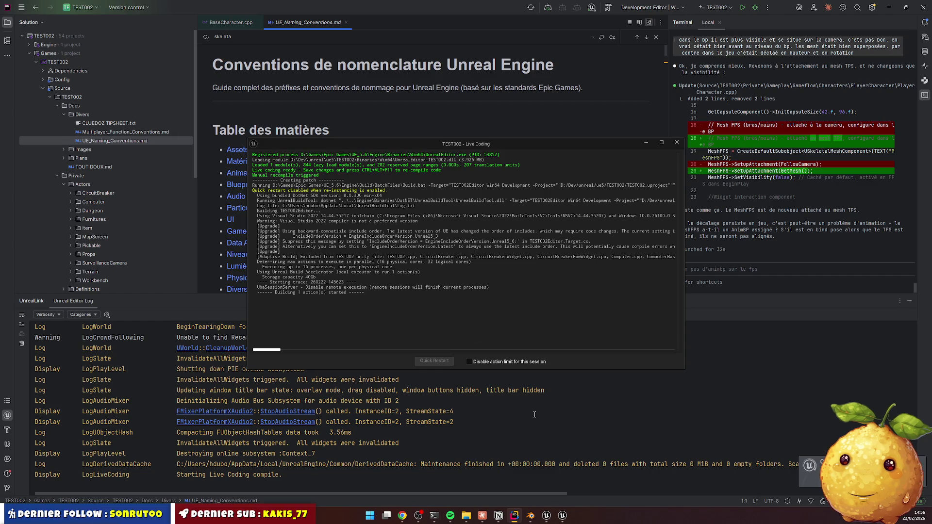
# Close the Unreal editor and relaunch TEST002.uproject from File Explorer
pyautogui.moveTo(549, 521)
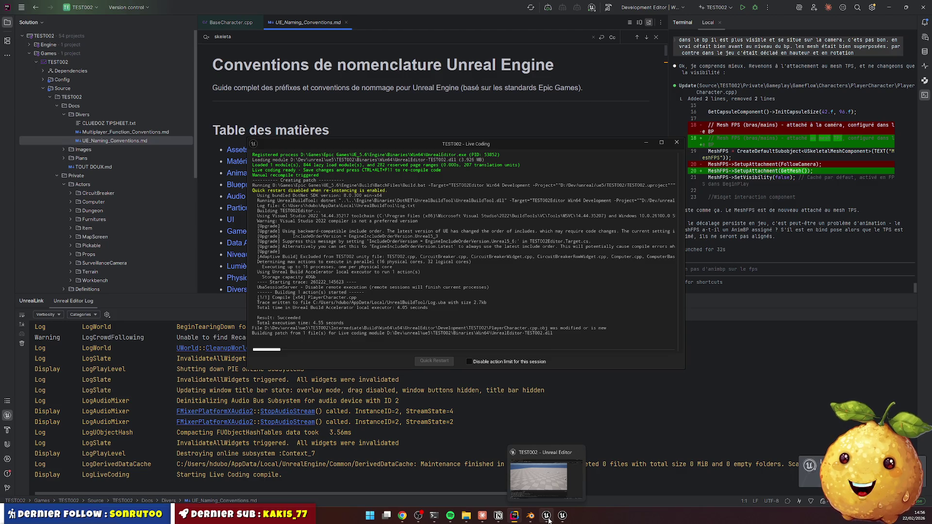
pyautogui.click(548, 518)
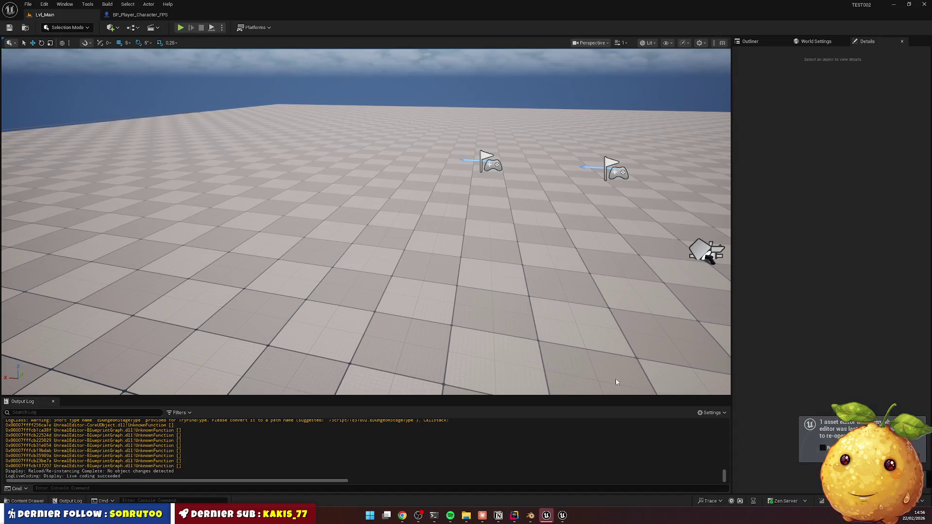
pyautogui.click(924, 5)
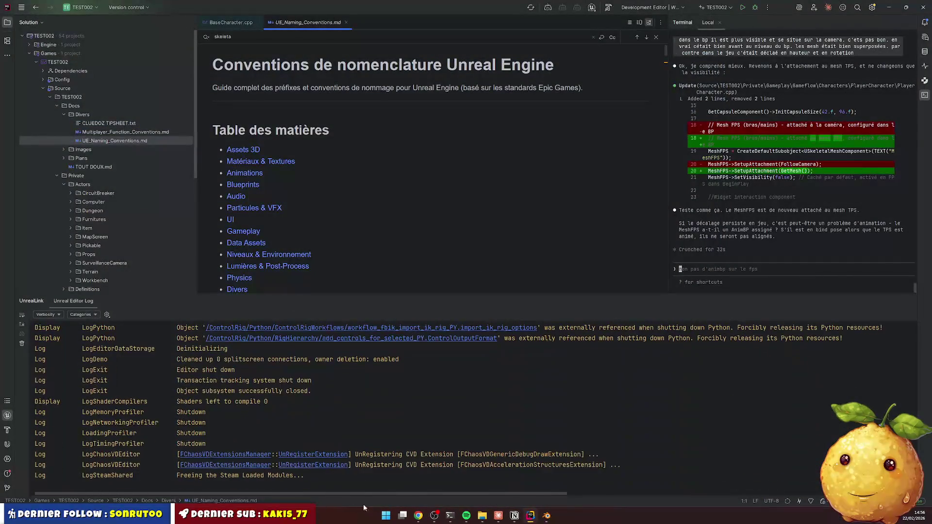
pyautogui.click(482, 515)
pyautogui.doubleClick(272, 372)
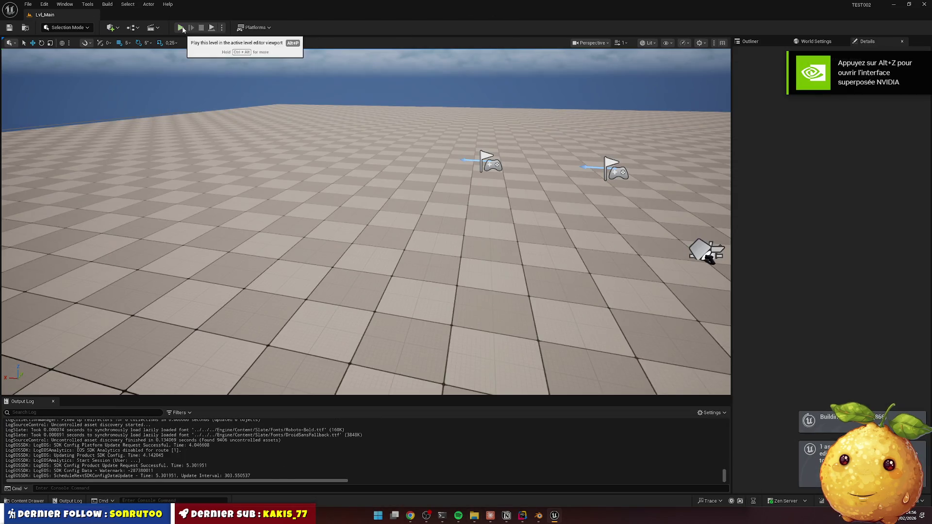
# Verify in BP_Player_Character_FPS that Mesh FPS sits under the body mesh, then return to Lvl_Main
pyautogui.click(33, 504)
pyautogui.click(442, 347)
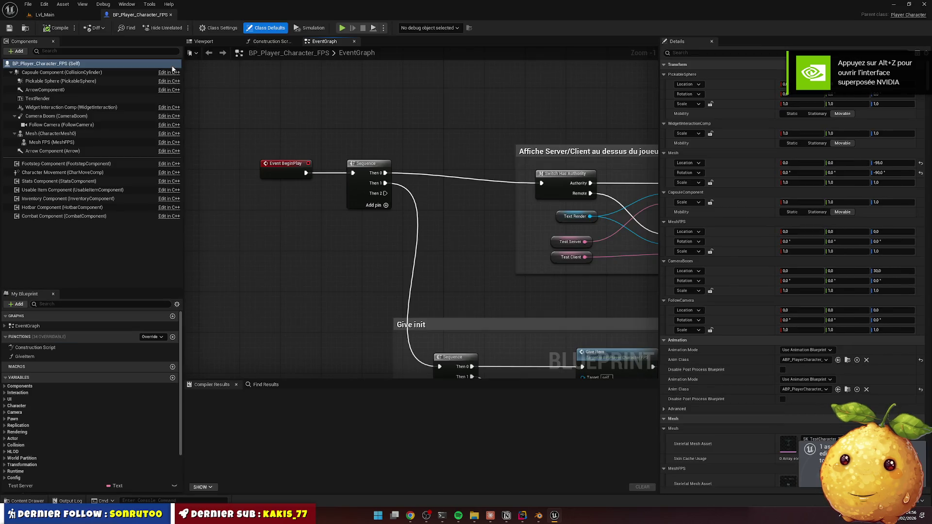
pyautogui.click(204, 41)
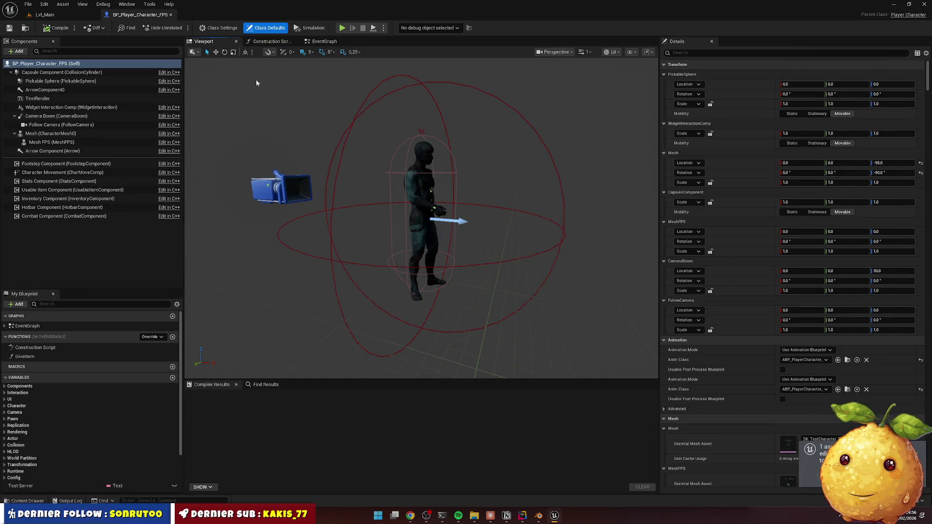
pyautogui.click(78, 142)
pyautogui.scroll(5, 421, 218)
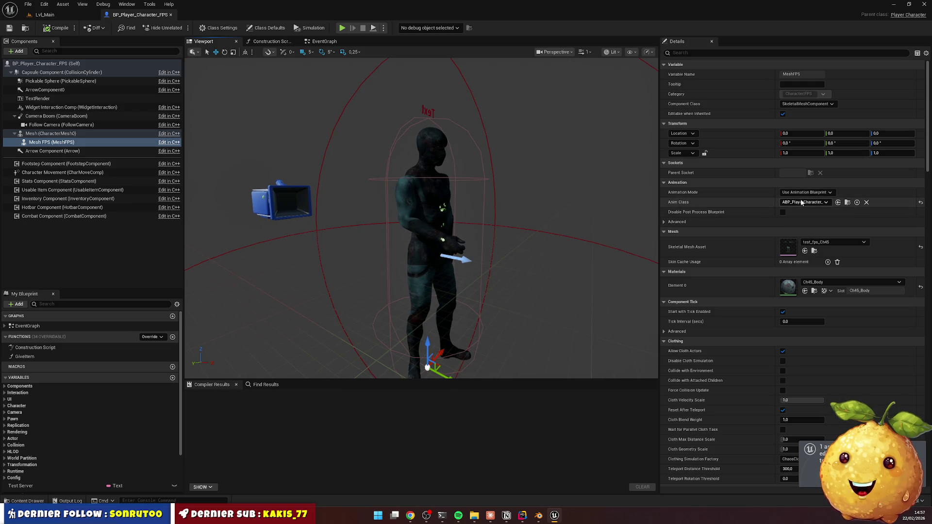
pyautogui.click(44, 15)
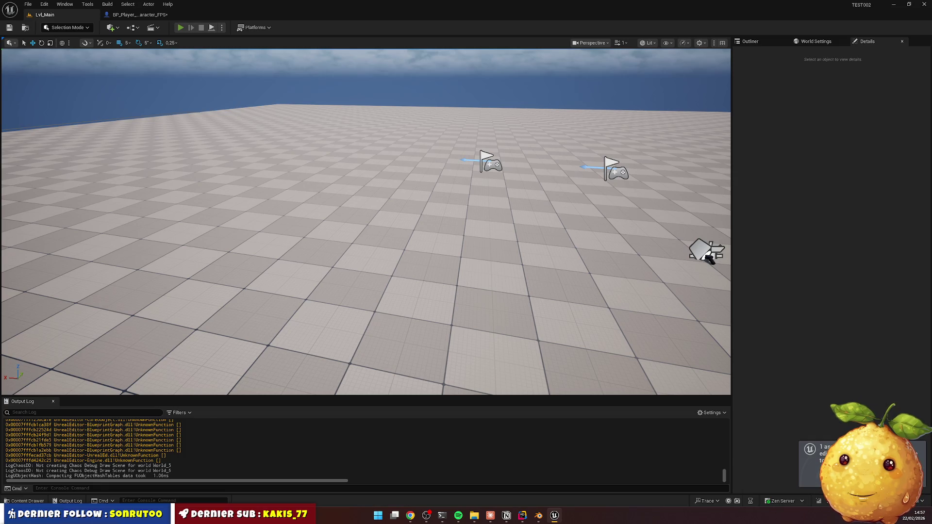
# Stop the play session and browse to the Content > Gameplay > Config folder
pyautogui.hotkey('alt', 'p')
pyautogui.press('Escape')
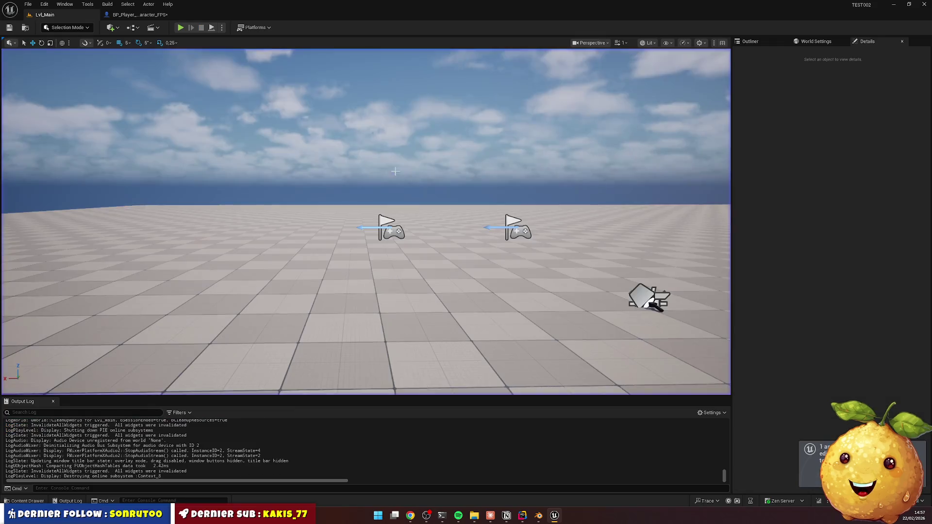
pyautogui.click(28, 501)
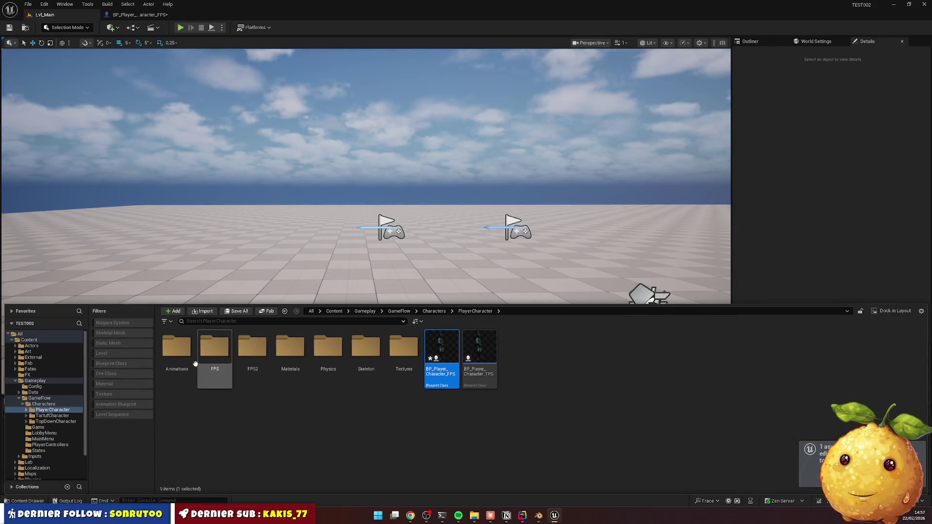
pyautogui.click(334, 311)
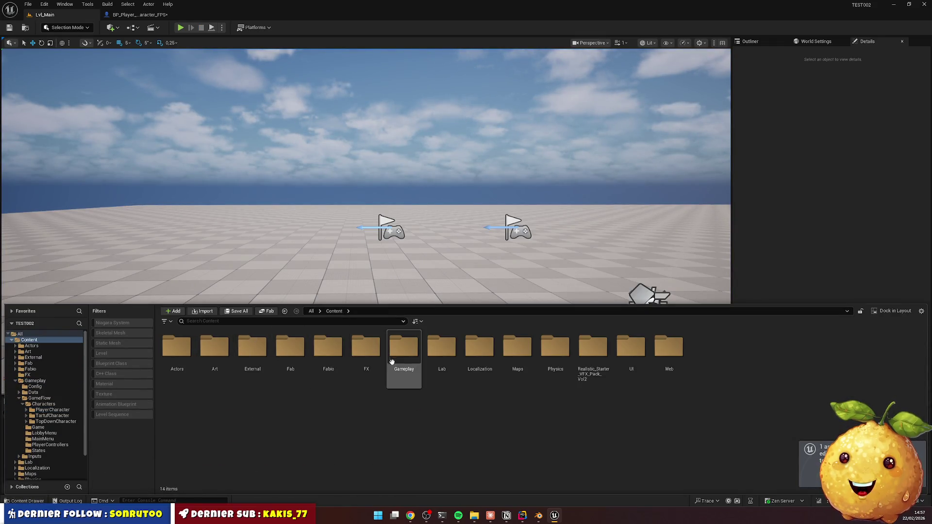
pyautogui.click(412, 351)
pyautogui.doubleClick(412, 351)
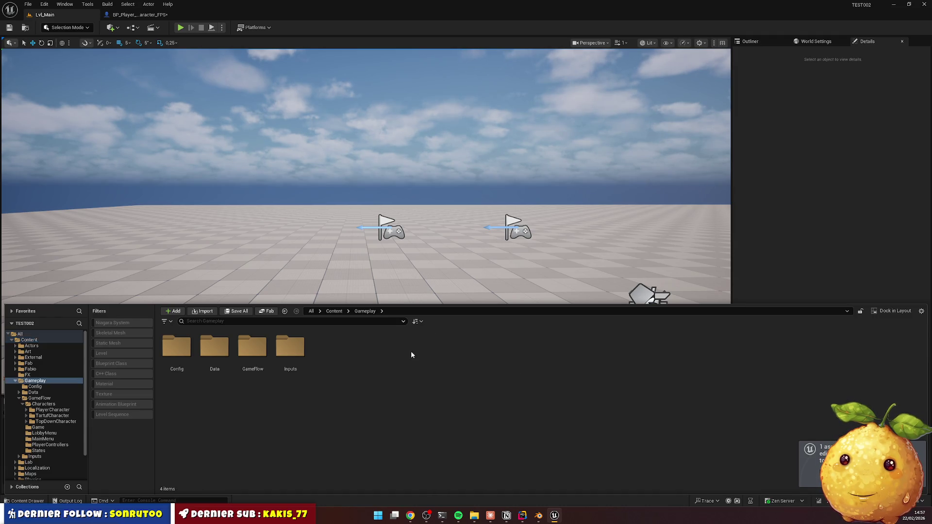
pyautogui.doubleClick(177, 346)
# Untick Generate Dungeon in DA_GenerationConfig, save and close it, then play Lvl_Main
pyautogui.click(213, 348)
pyautogui.doubleClick(212, 348)
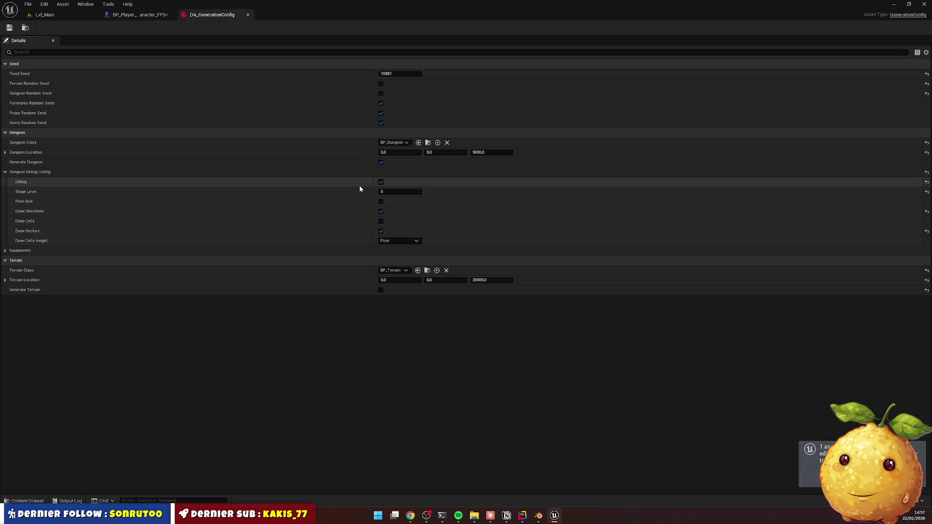
pyautogui.click(381, 162)
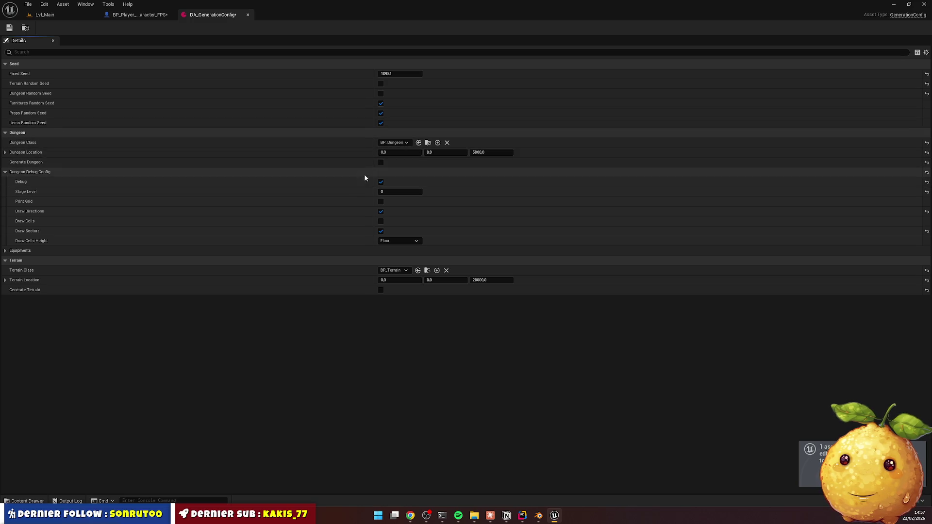
pyautogui.click(10, 28)
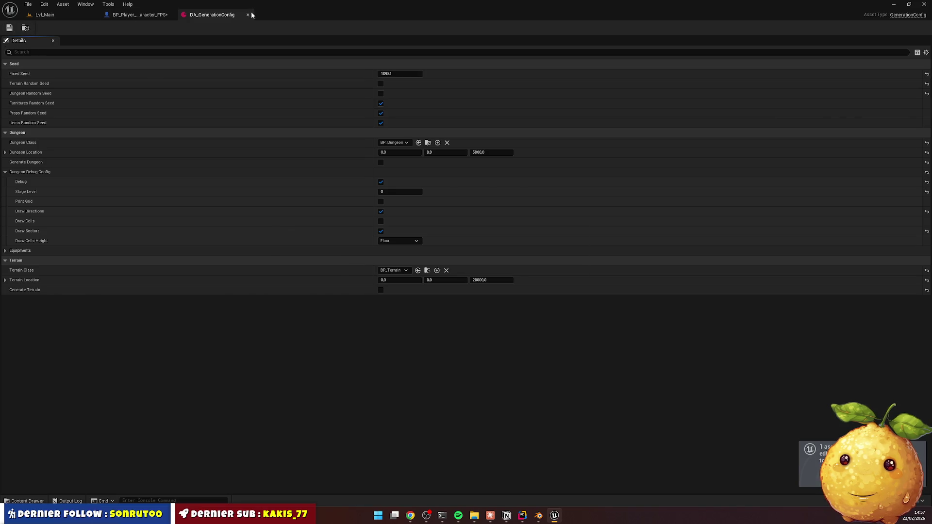
pyautogui.click(248, 15)
pyautogui.click(45, 14)
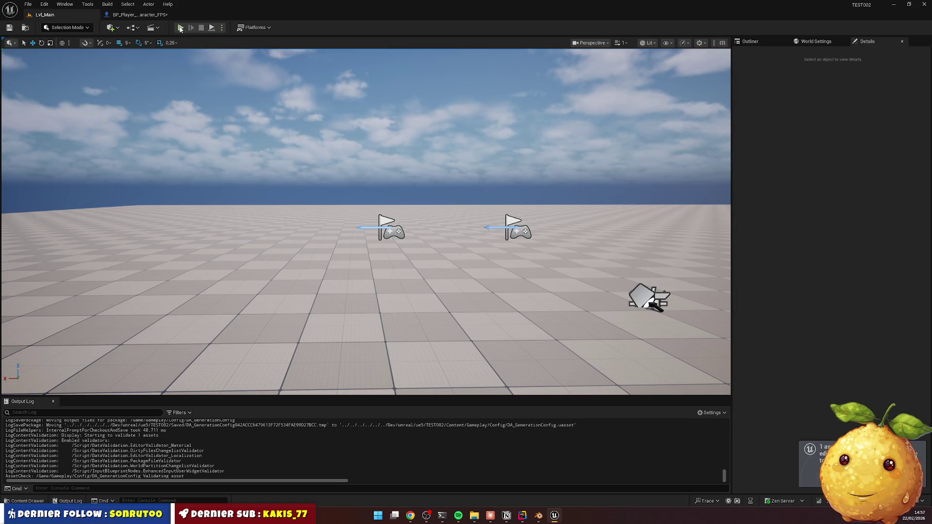
pyautogui.click(180, 28)
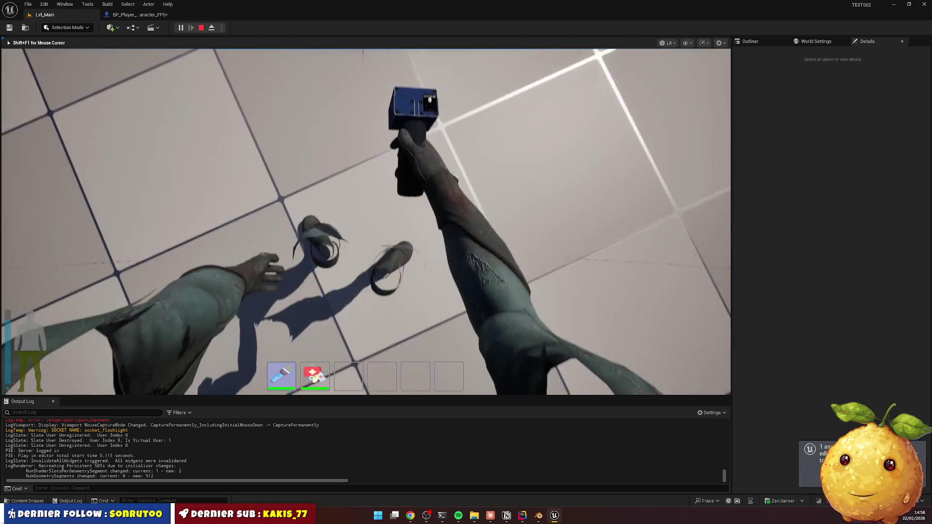
# In the play test, drop the flashlight, eject with F8, repossess the player, then stop
pyautogui.press('g')
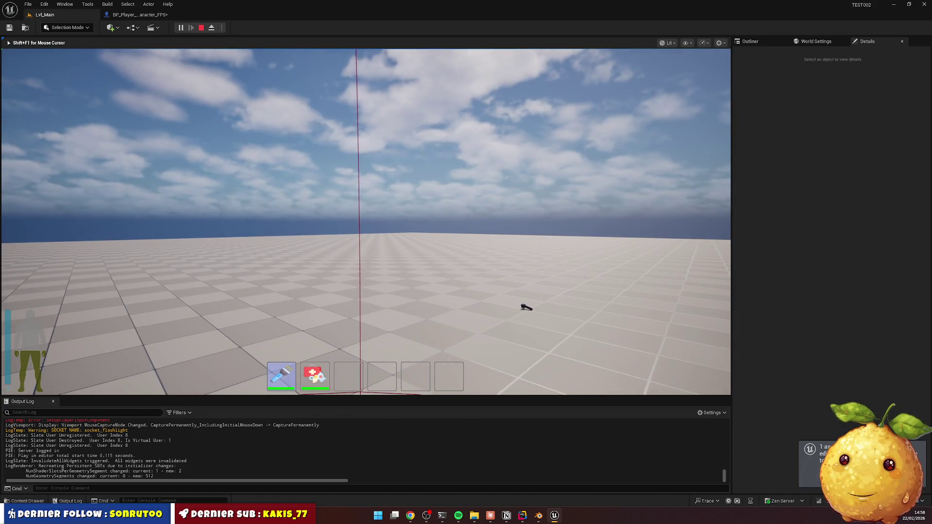
pyautogui.press('F8')
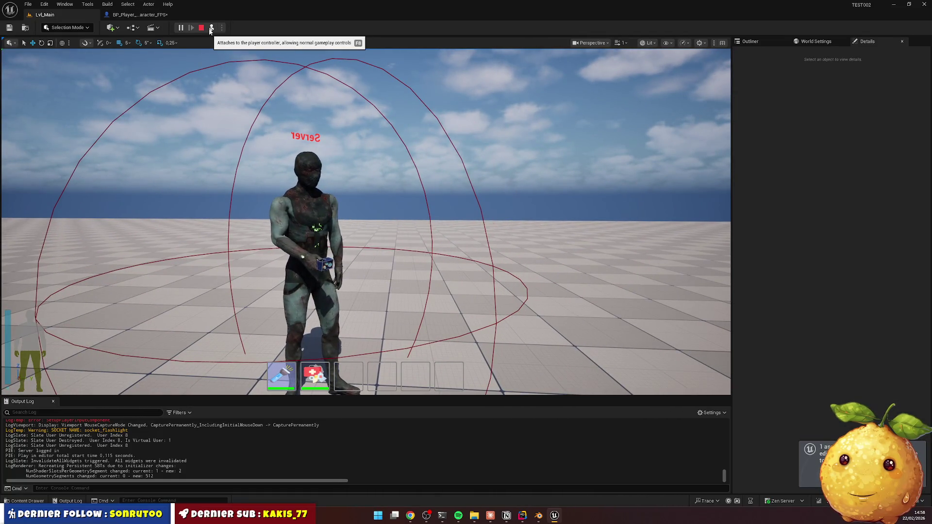
pyautogui.click(211, 30)
pyautogui.click(366, 221)
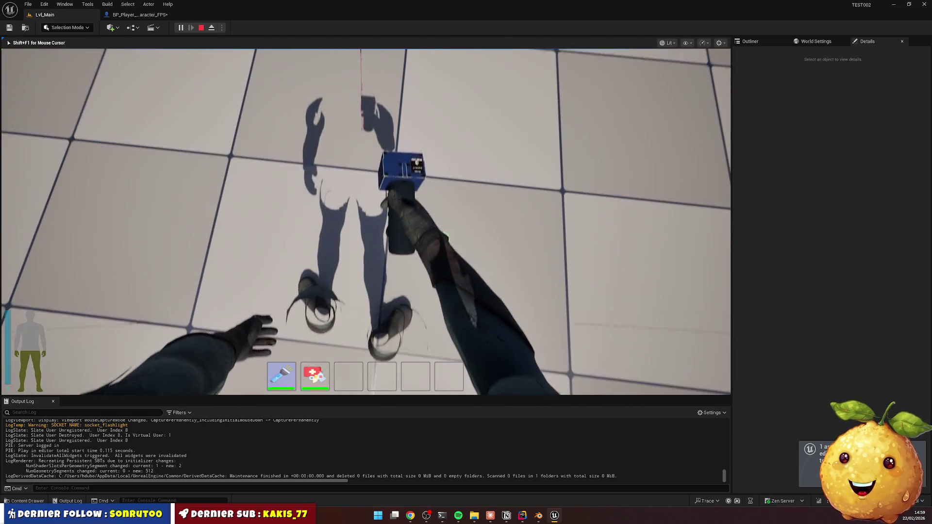
pyautogui.press('Escape')
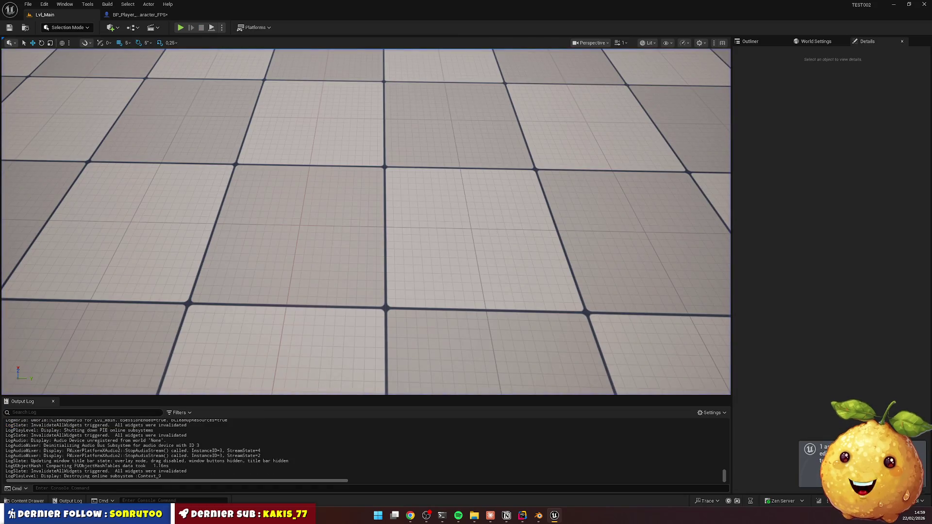
# Check Mesh FPS in the blueprint, then tell the assistant the skeleton preview no longer shows
pyautogui.click(162, 16)
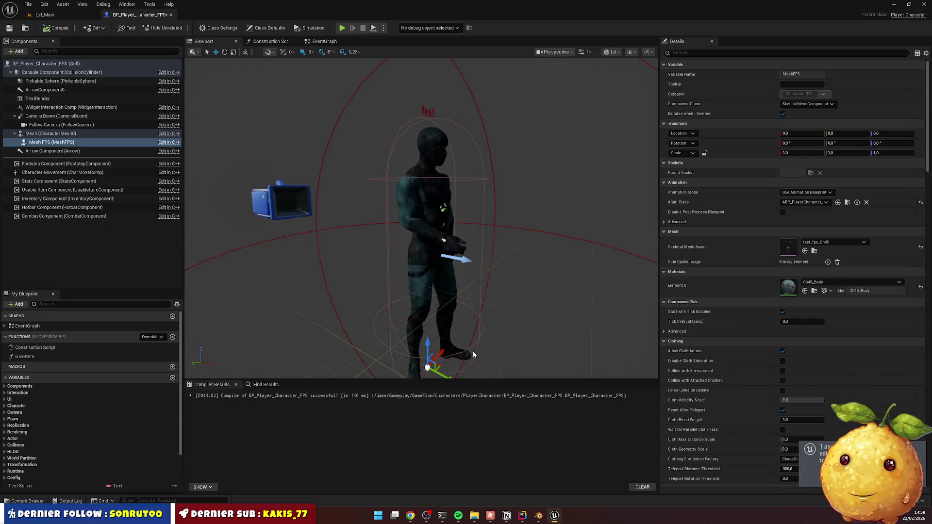
pyautogui.click(68, 142)
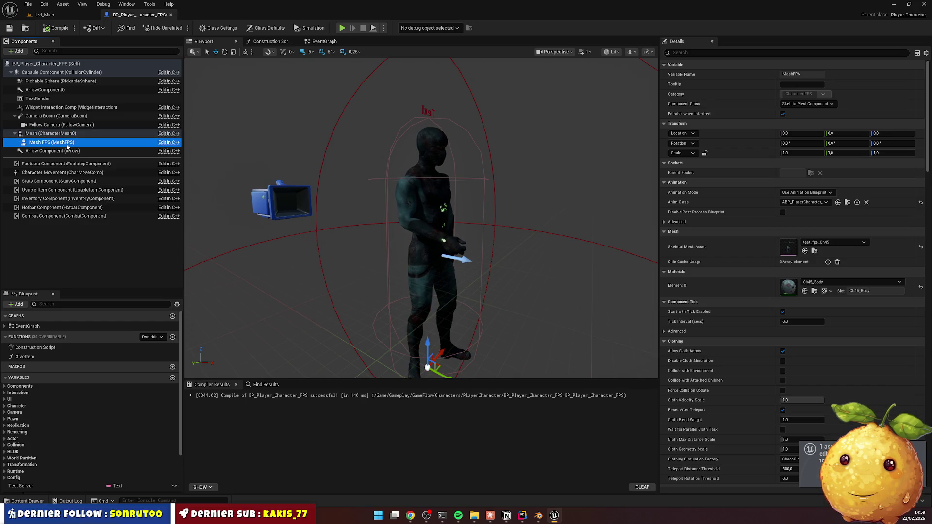
pyautogui.click(523, 516)
pyautogui.click(714, 275)
pyautogui.write('alors')
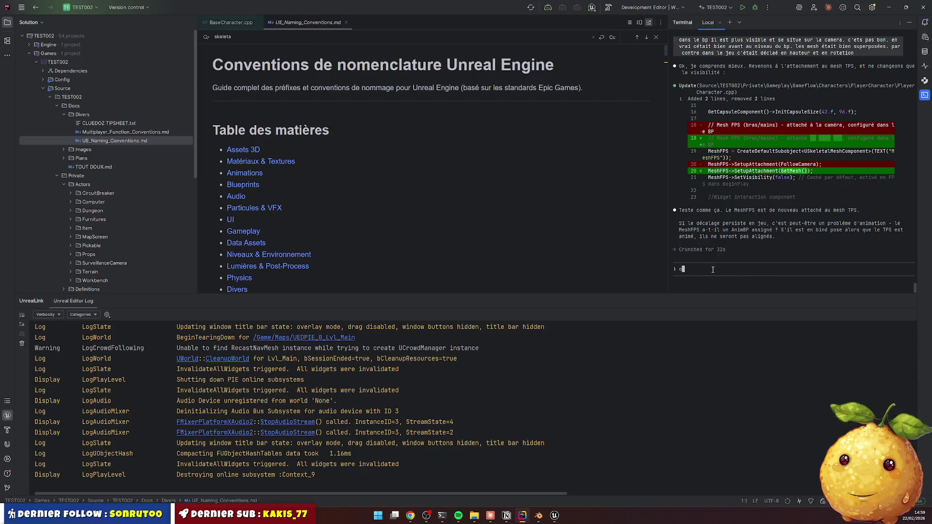
pyautogui.write(' in ga')
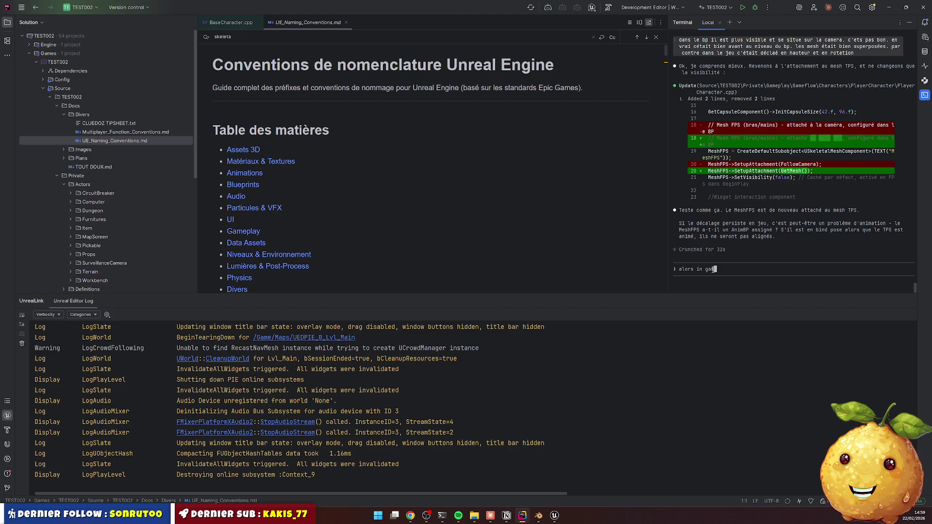
pyautogui.write("me c'est bon. ")
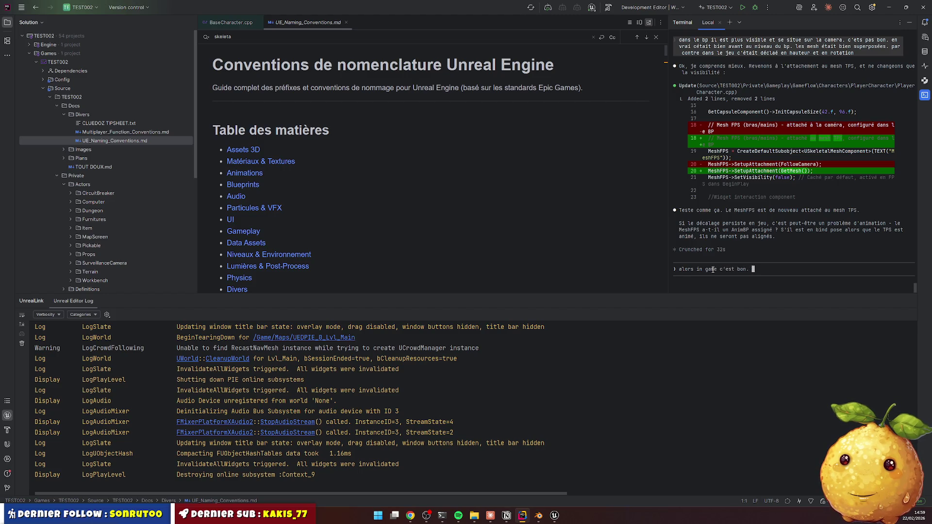
pyautogui.write('par contre je v')
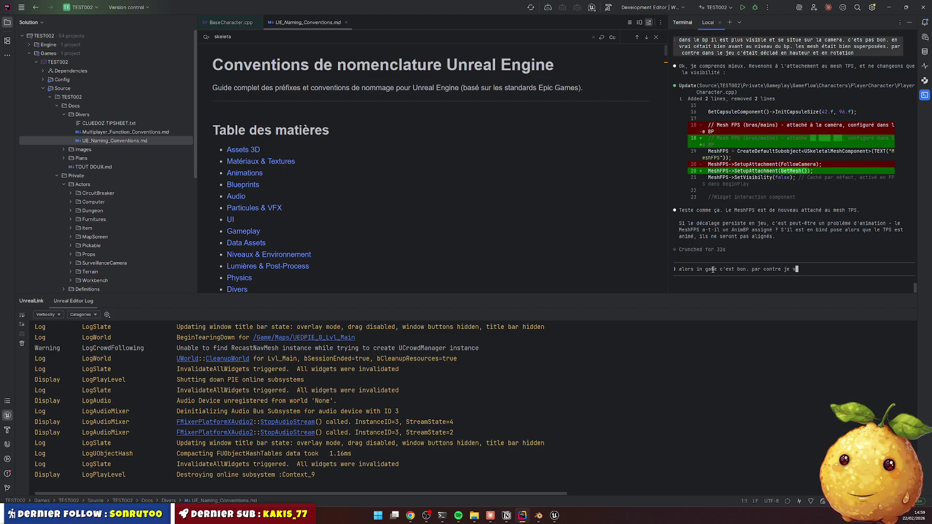
pyautogui.write('ois plus le rend')
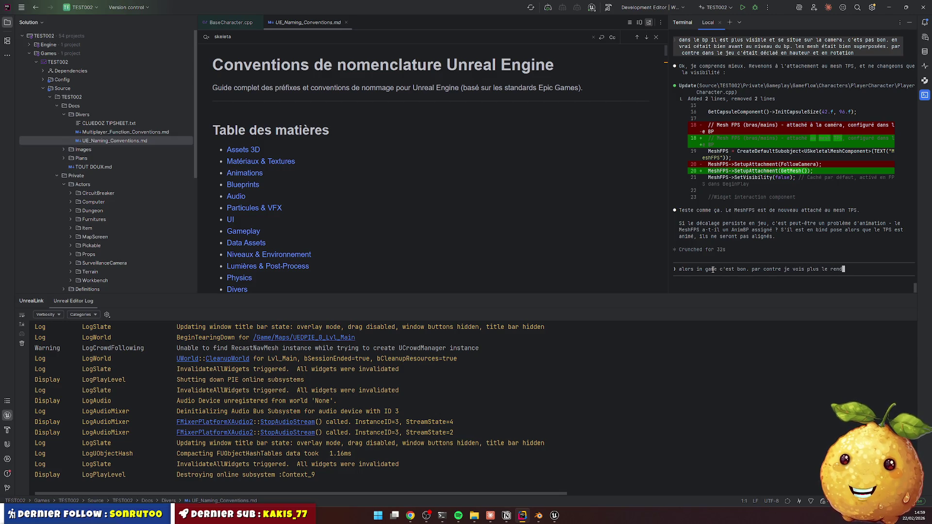
pyautogui.write('u de mon ')
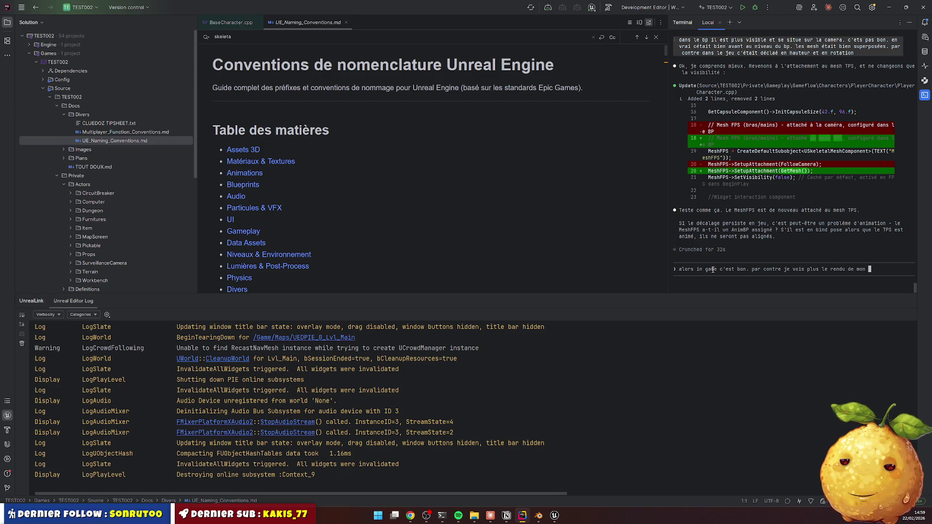
pyautogui.write('sle')
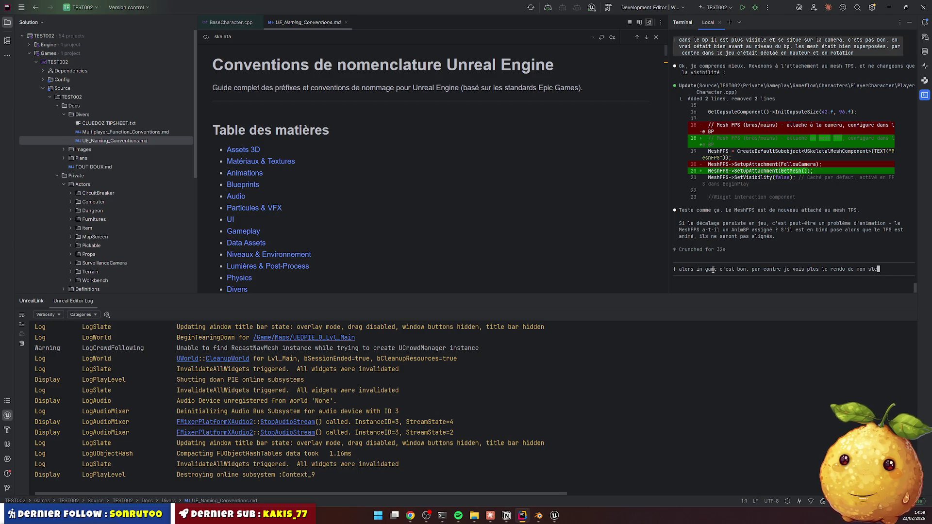
pyautogui.write('leton')
# Send the assistant a note that the blueprint shows only the skeleton's gizmo, not the mesh
pyautogui.press('BackSpace')
pyautogui.press('BackSpace')
pyautogui.press('BackSpace')
pyautogui.press('BackSpace')
pyautogui.press('BackSpace')
pyautogui.write('keleton d')
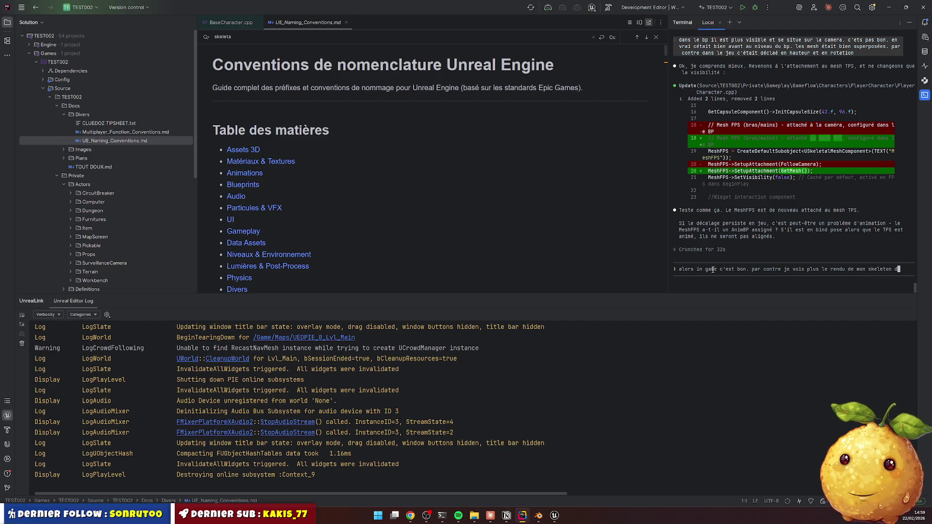
pyautogui.write('ans le bp. ')
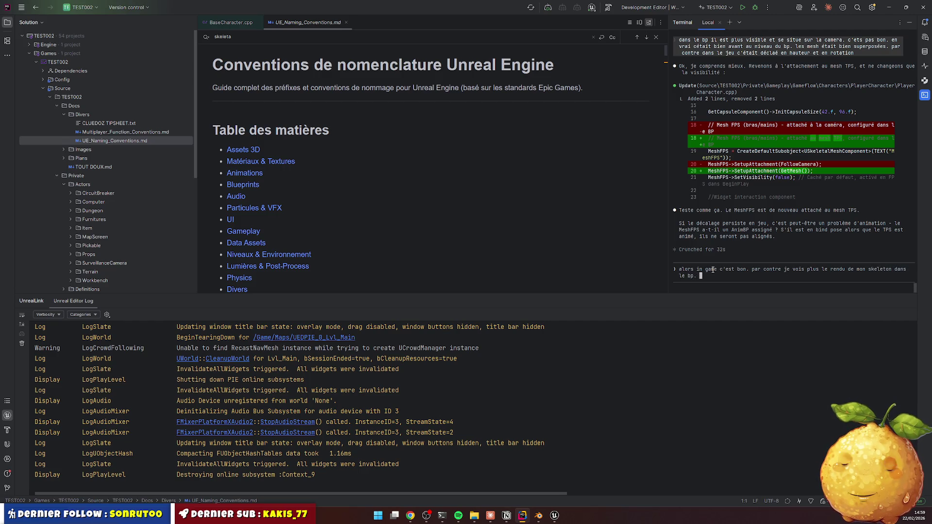
pyautogui.write('je vois ')
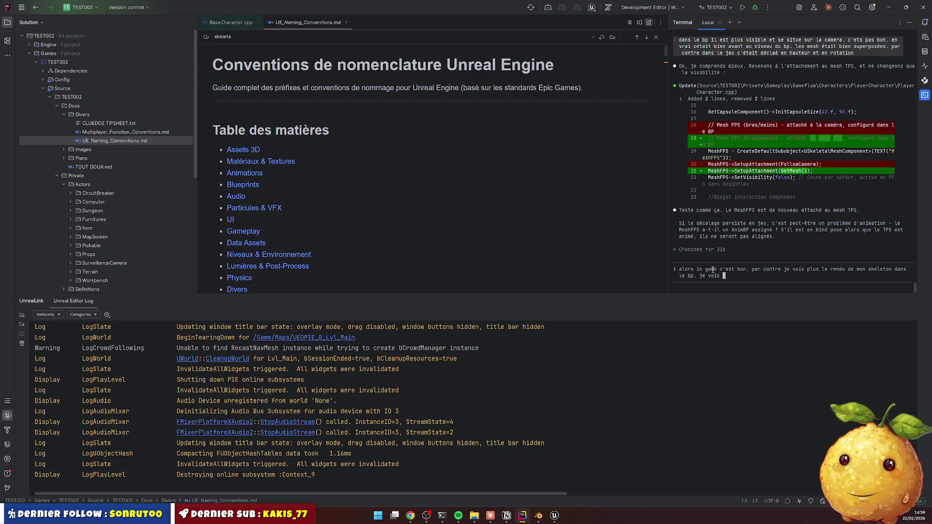
pyautogui.write('juste son gizmo')
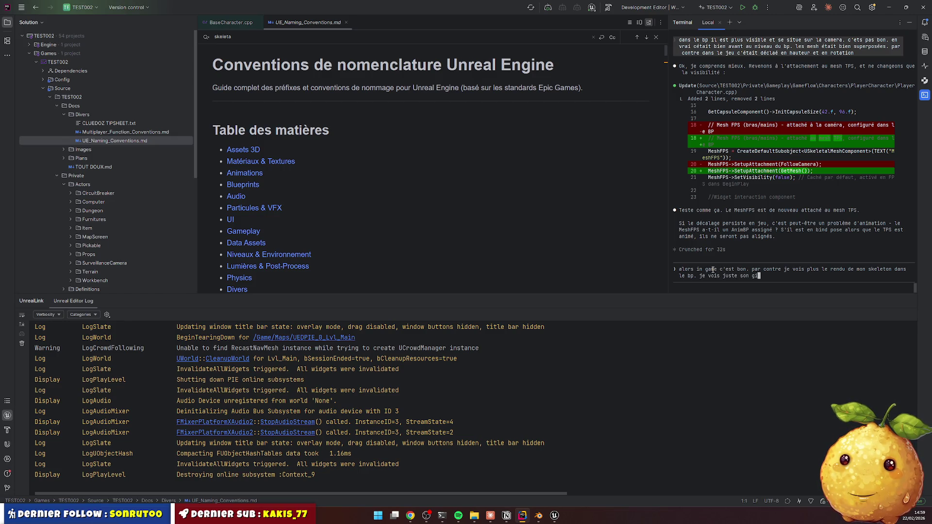
pyautogui.press('Return')
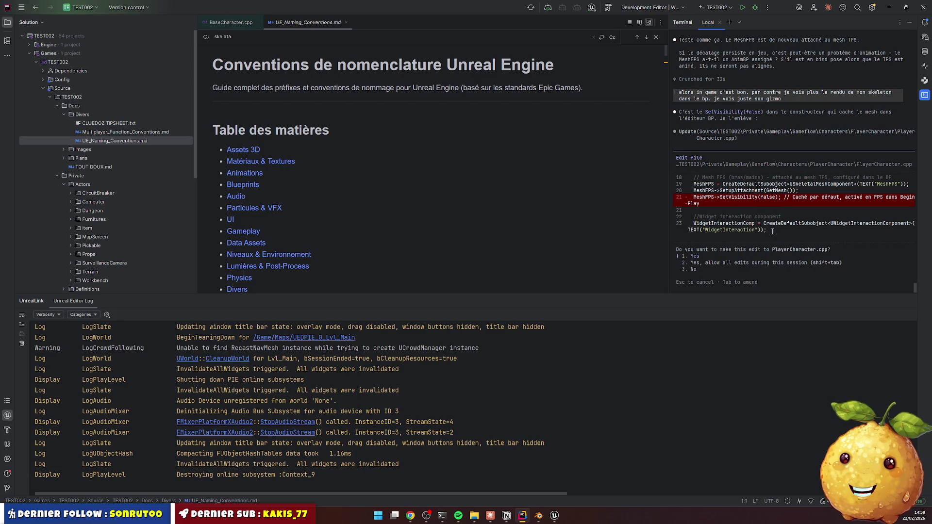
# Approve removing MeshFPS->SetVisibility(false) from the constructor, then browse previous messages
pyautogui.press('Return')
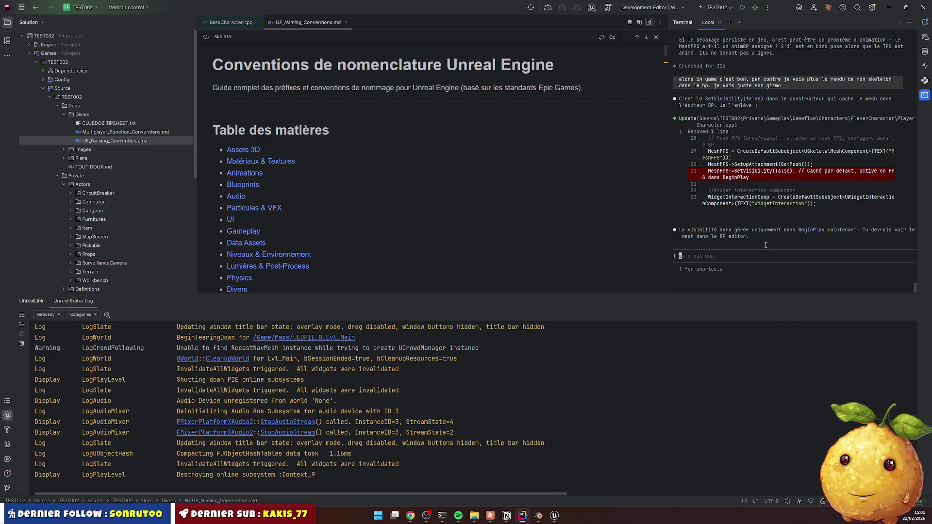
pyautogui.press('Up')
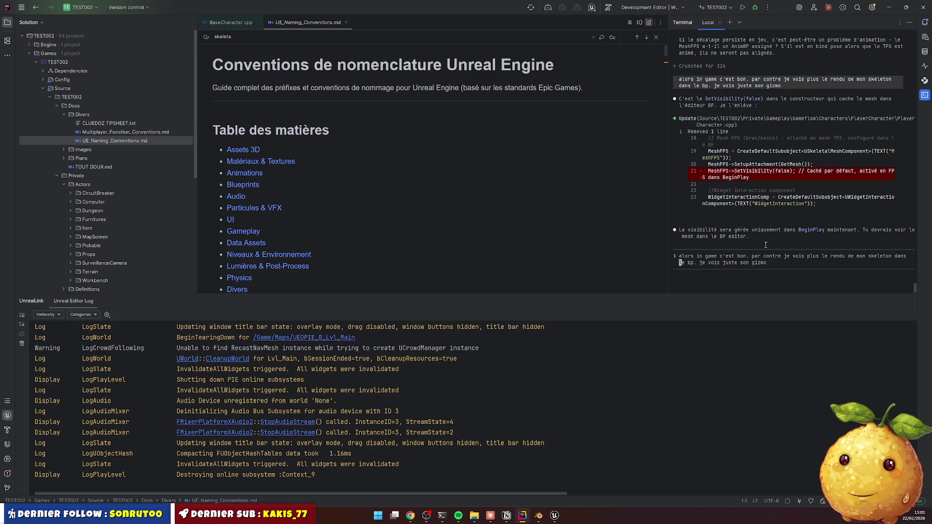
pyautogui.press('Up')
pyautogui.press('Up')
pyautogui.press('Up')
# Recompile the PlayerCharacter.cpp change with Live Coding (Ctrl+Alt+F11) and return to Unreal
pyautogui.press('Down')
pyautogui.press('Down')
pyautogui.press('Down')
pyautogui.click(427, 207)
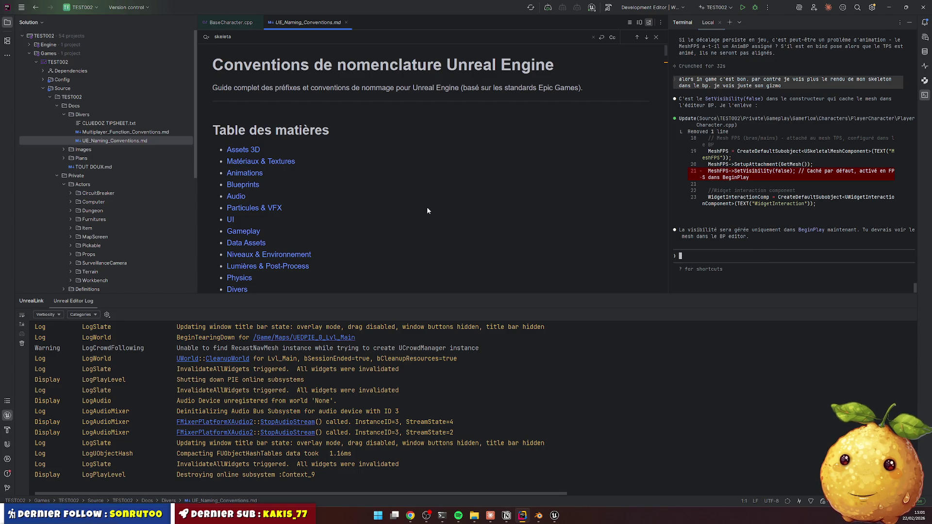
pyautogui.hotkey('ctrl', 'alt', 'F11')
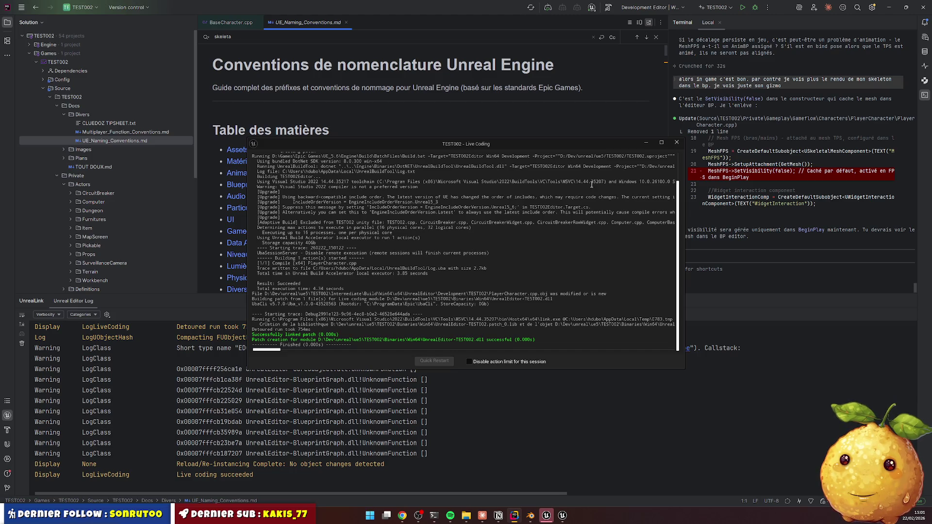
pyautogui.click(676, 142)
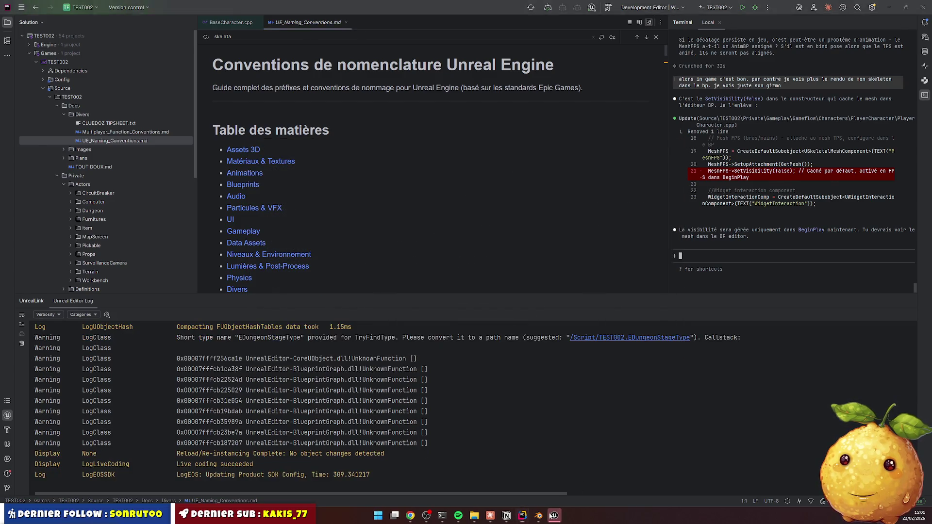
pyautogui.hotkey('alt', 'Tab')
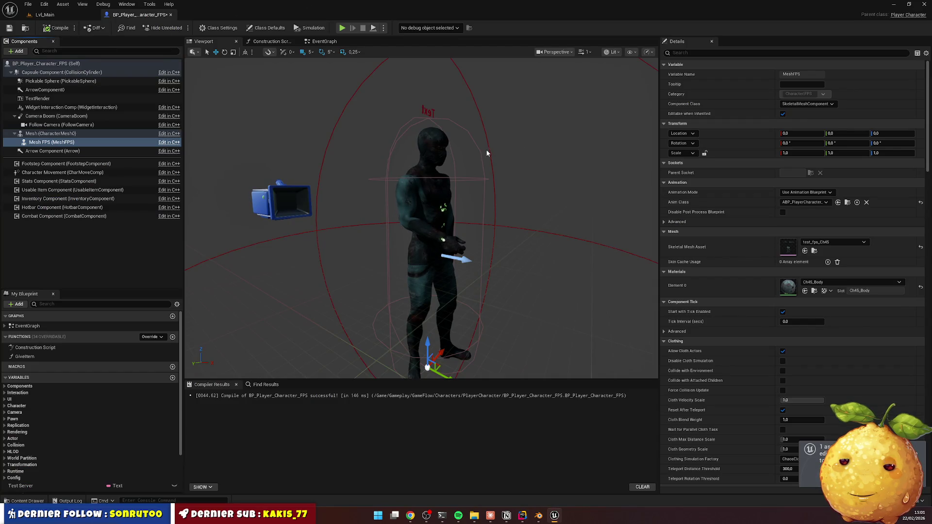
# Quit Unreal saving the blueprint, then relaunch TEST002.uproject from File Explorer
pyautogui.click(924, 4)
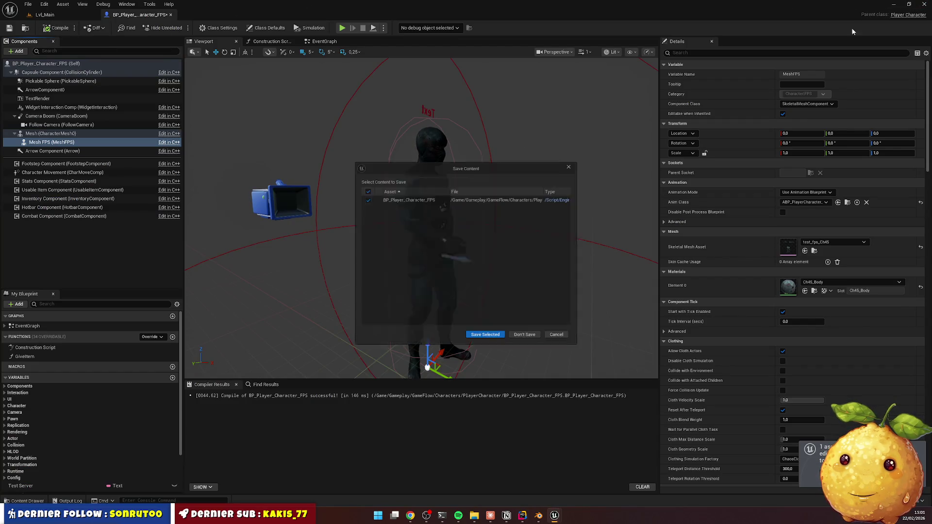
pyautogui.click(486, 340)
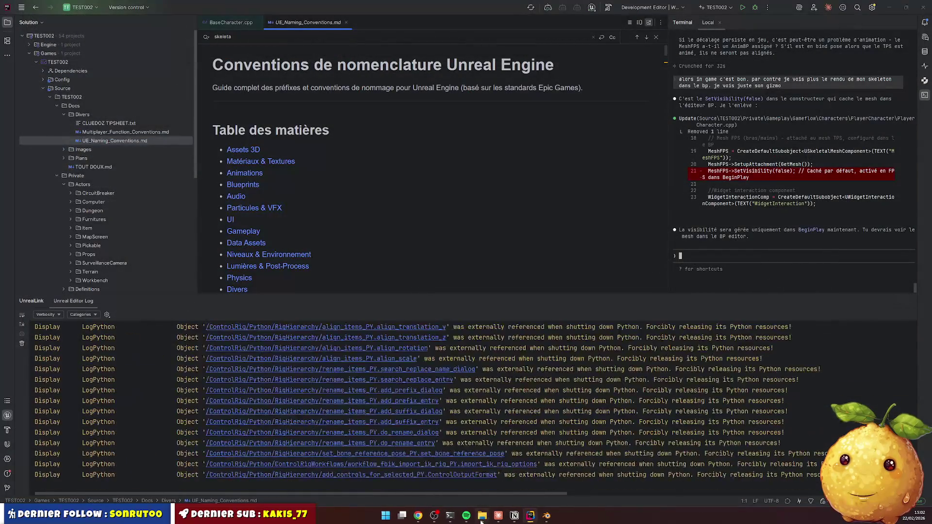
pyautogui.click(278, 374)
pyautogui.doubleClick(283, 373)
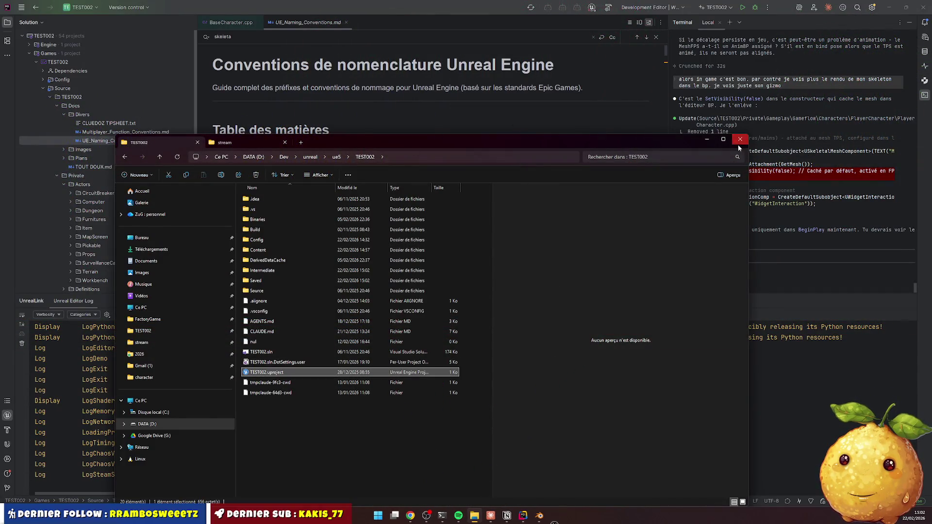
pyautogui.moveTo(727, 143)
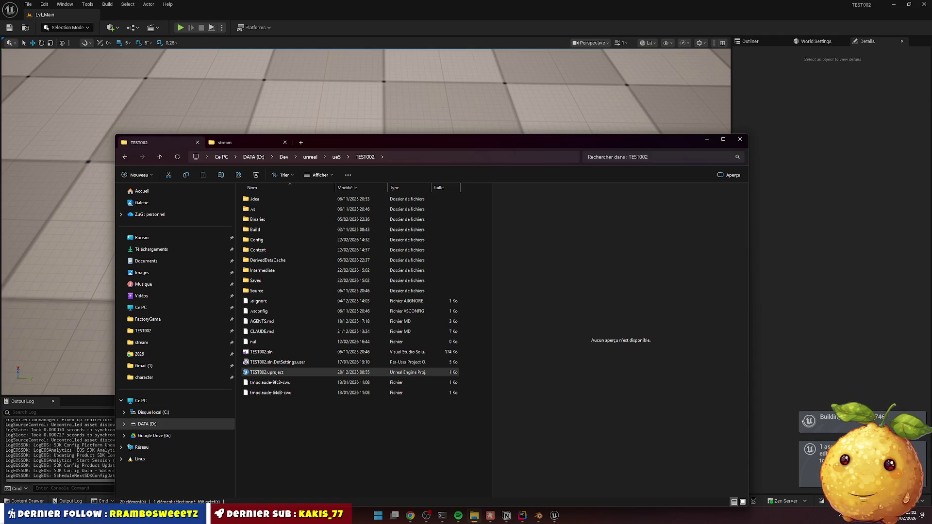
# Play-test Lvl_Main with Alt+P, stop it, then browse to the Gameplay content folder
pyautogui.click(740, 140)
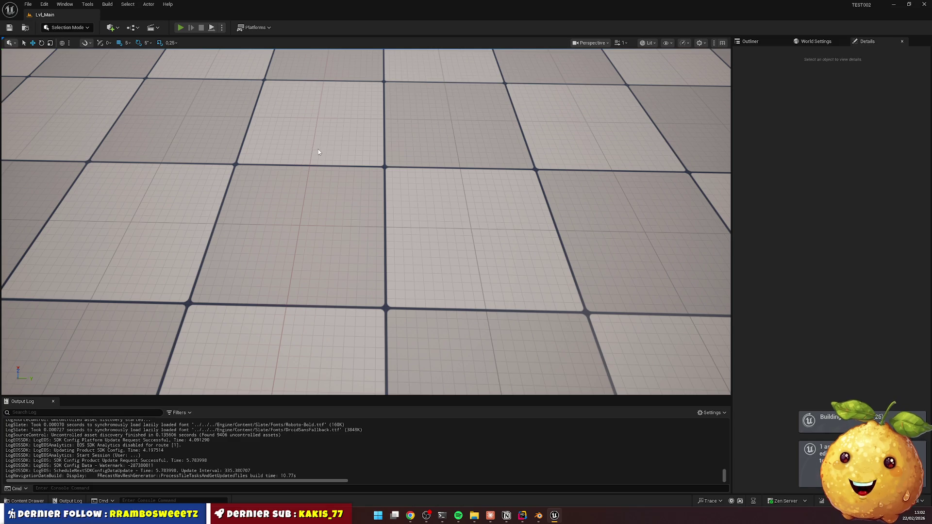
pyautogui.hotkey('alt', 'p')
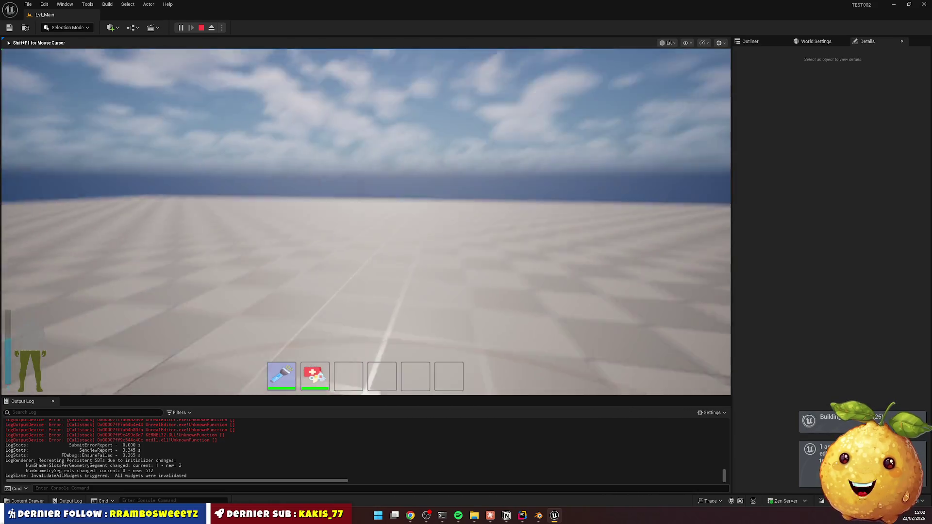
pyautogui.press('Escape')
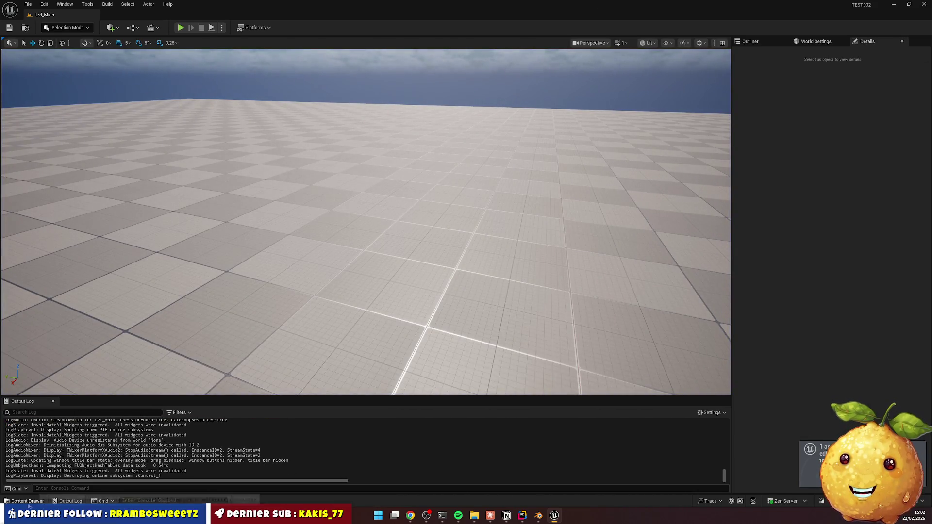
pyautogui.click(28, 502)
pyautogui.click(365, 311)
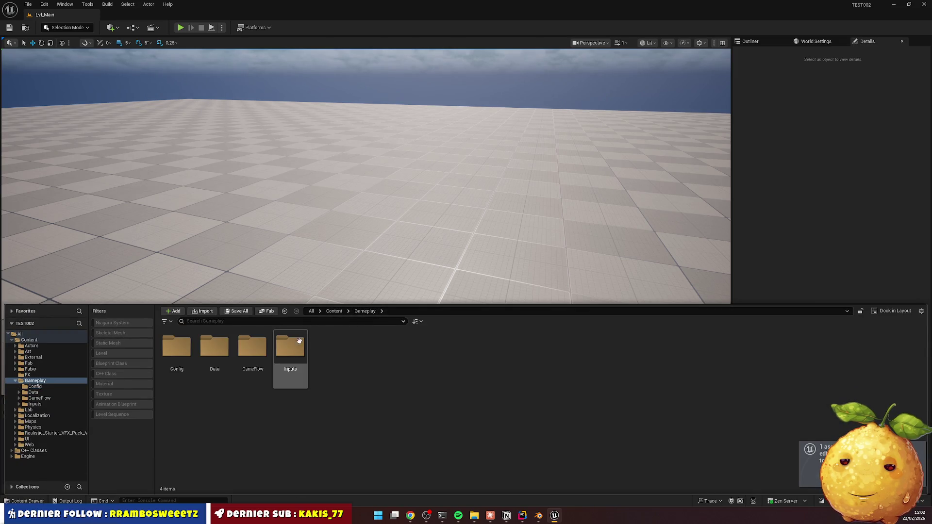
# Open BP_Player_Character_FPS from GameFlow > Characters > PlayerCharacter
pyautogui.doubleClick(253, 347)
pyautogui.doubleClick(176, 347)
pyautogui.doubleClick(177, 347)
pyautogui.click(442, 348)
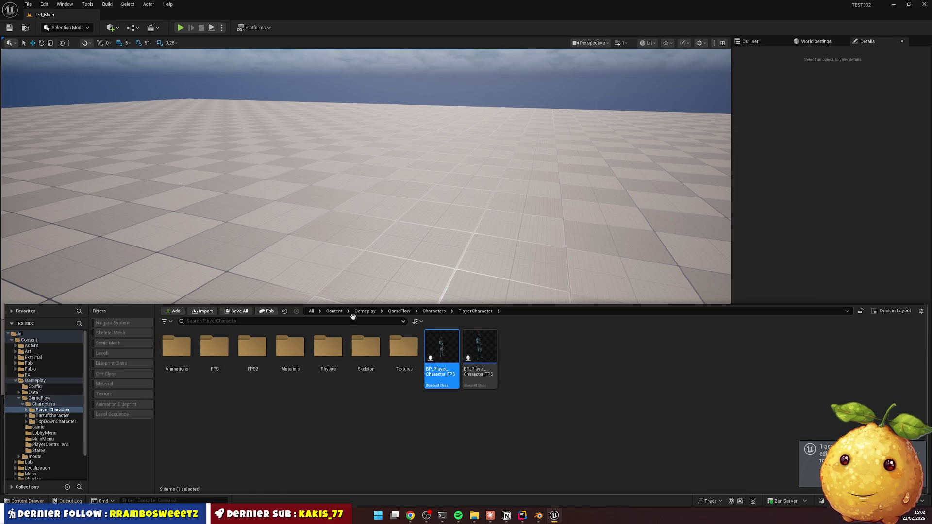
pyautogui.doubleClick(442, 348)
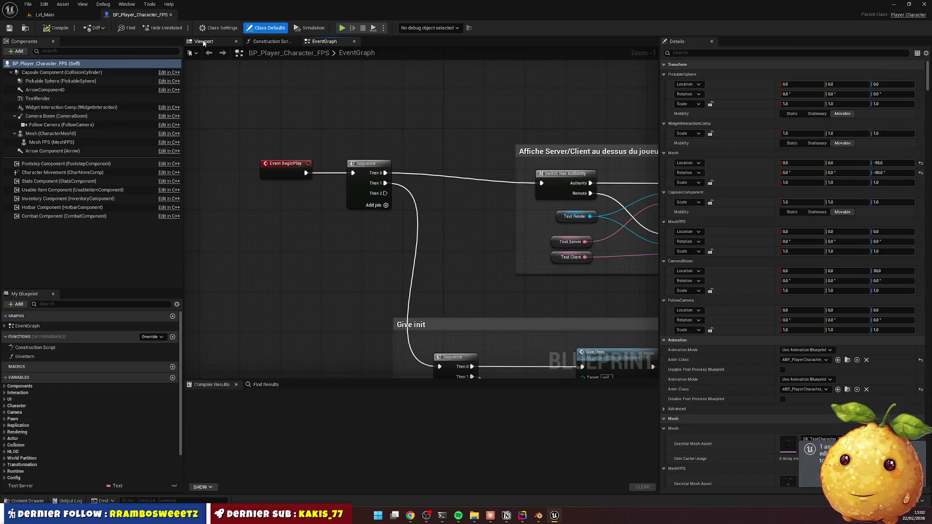
# Select Mesh FPS and frame it in the viewport to confirm the arms mesh renders
pyautogui.click(204, 41)
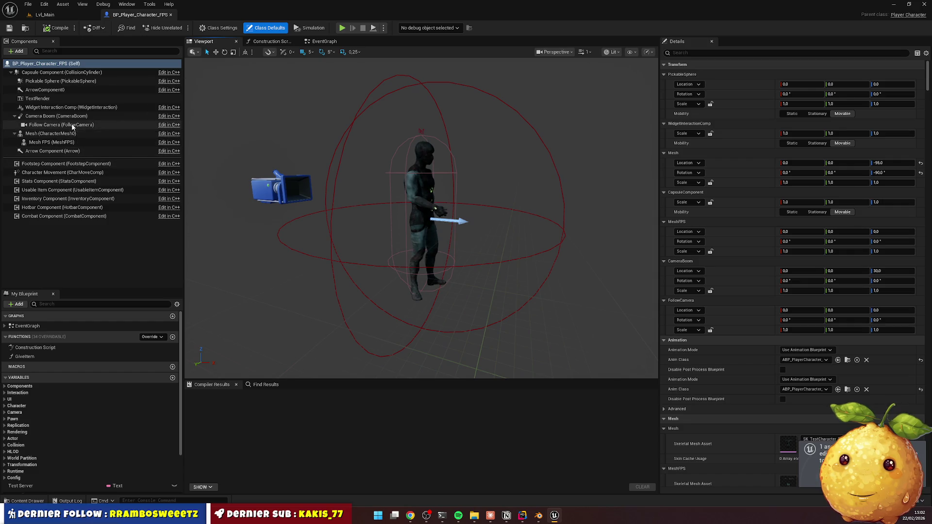
pyautogui.click(52, 142)
pyautogui.press('f')
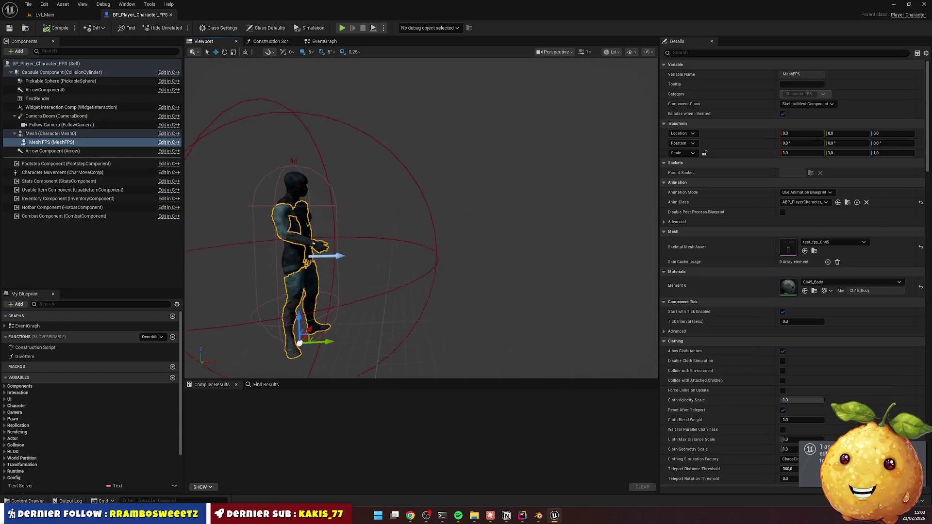
pyautogui.scroll(5, 383, 189)
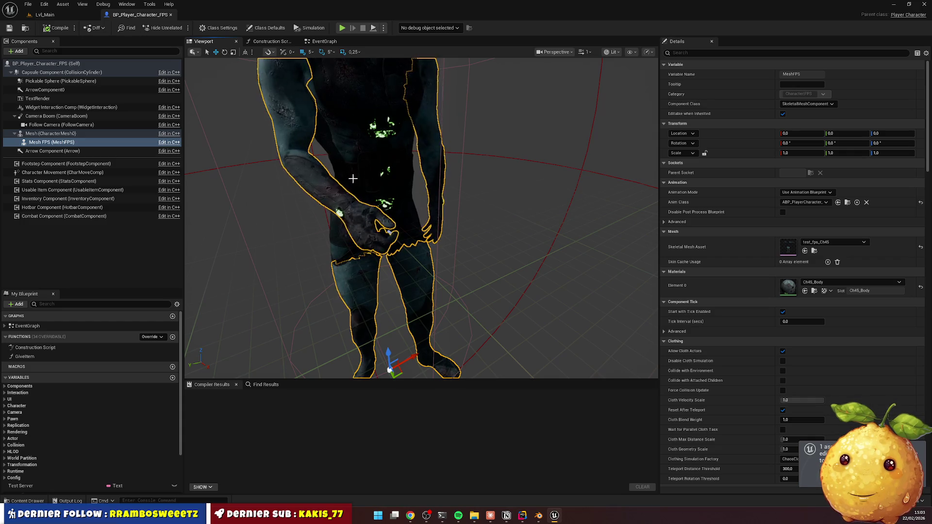
pyautogui.click(491, 516)
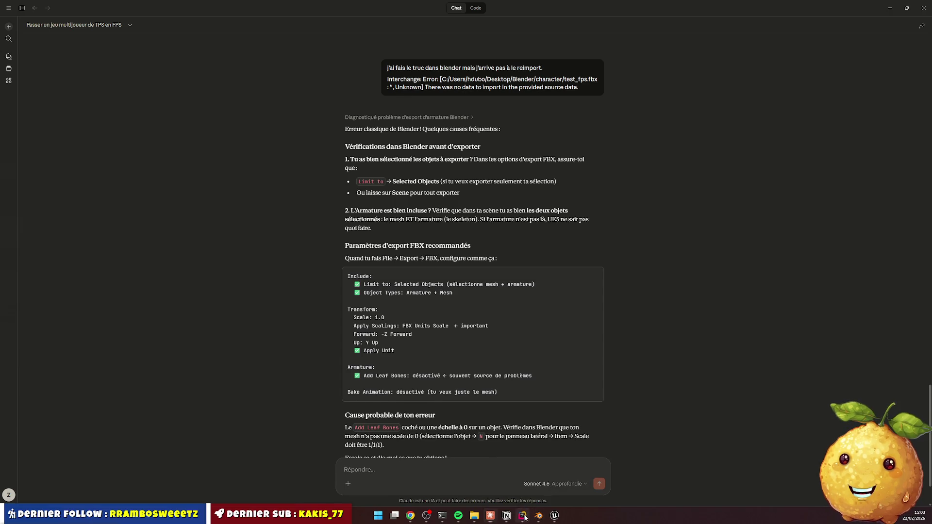
# Explain that the arms-and-legs-only skeleton shows ugly leg tops when looking fully down
pyautogui.click(522, 515)
pyautogui.click(720, 257)
pyautogui.write('ok ')
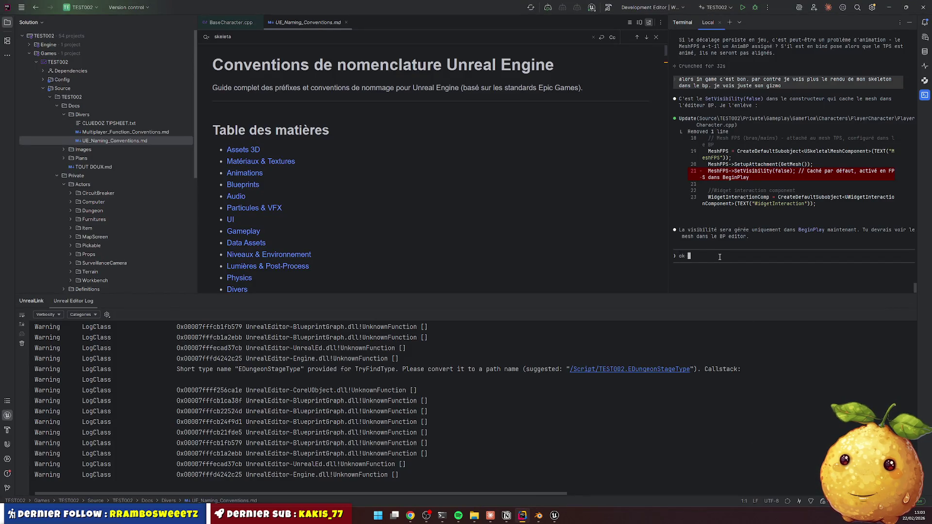
pyautogui.write("c'ets bon. pa")
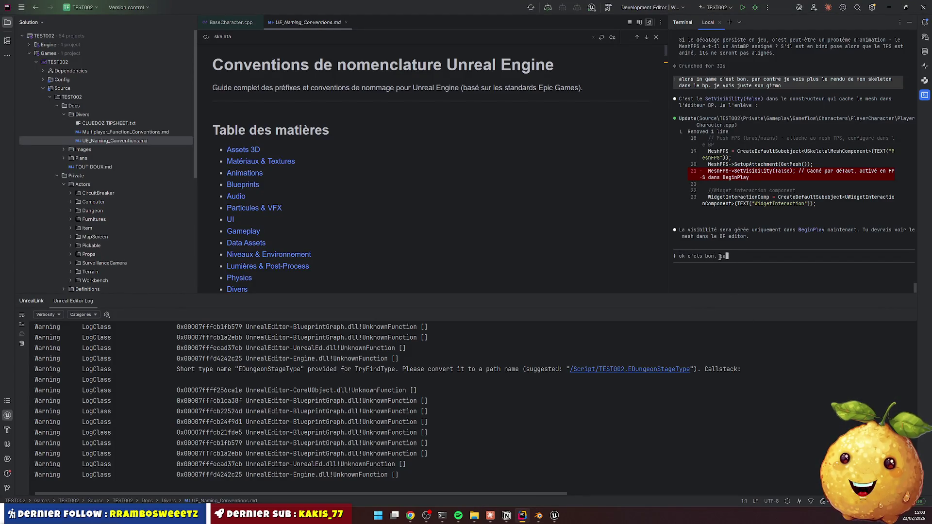
pyautogui.write('r contre quan')
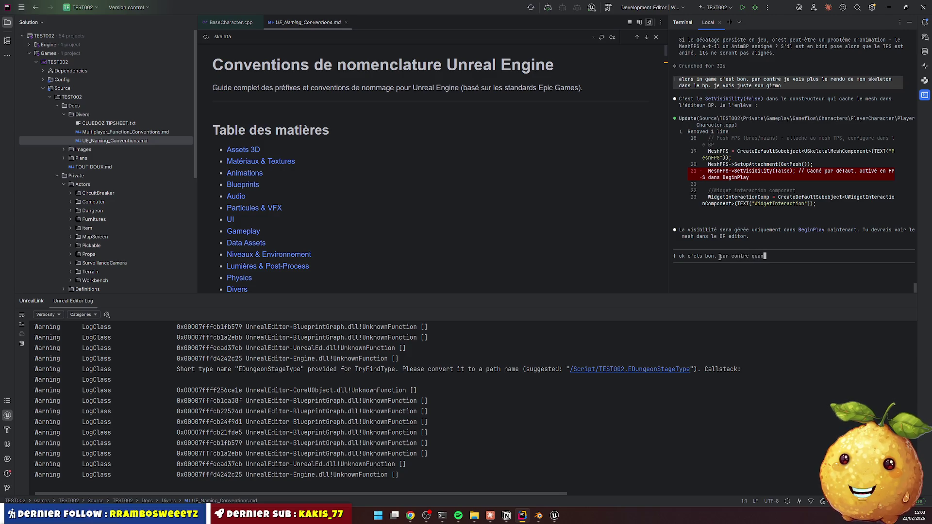
pyautogui.press('BackSpace')
pyautogui.press('BackSpace')
pyautogui.press('BackSpace')
pyautogui.write("ntre j'ai ")
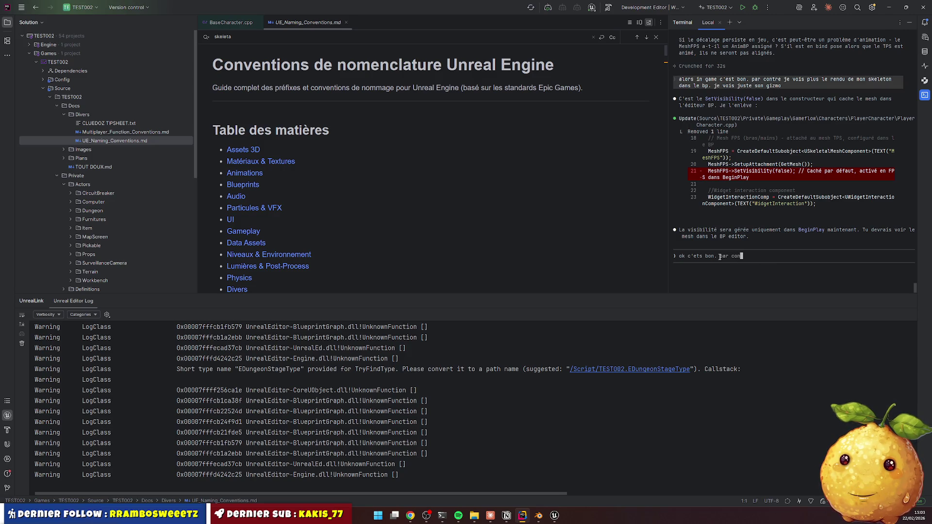
pyautogui.write('cut mon skeleton original pour ne gard')
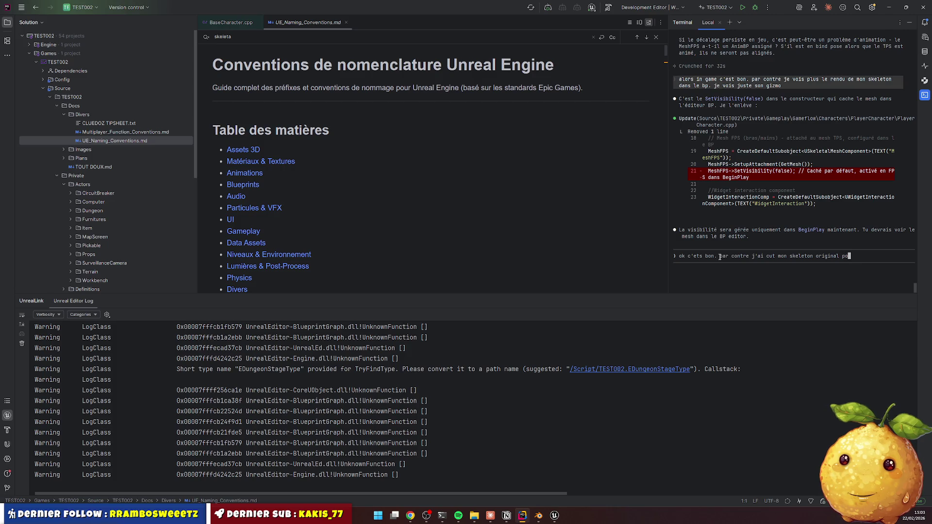
pyautogui.write('er ')
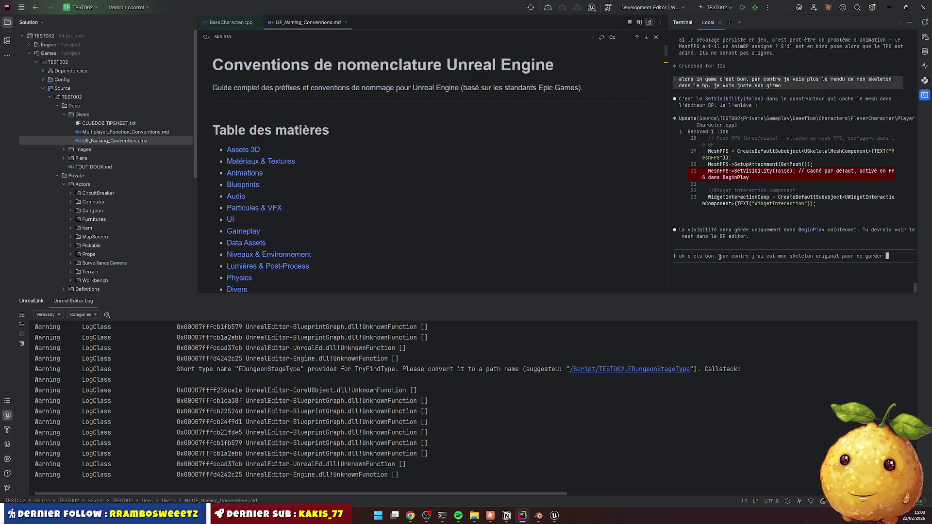
pyautogui.write('que la tete')
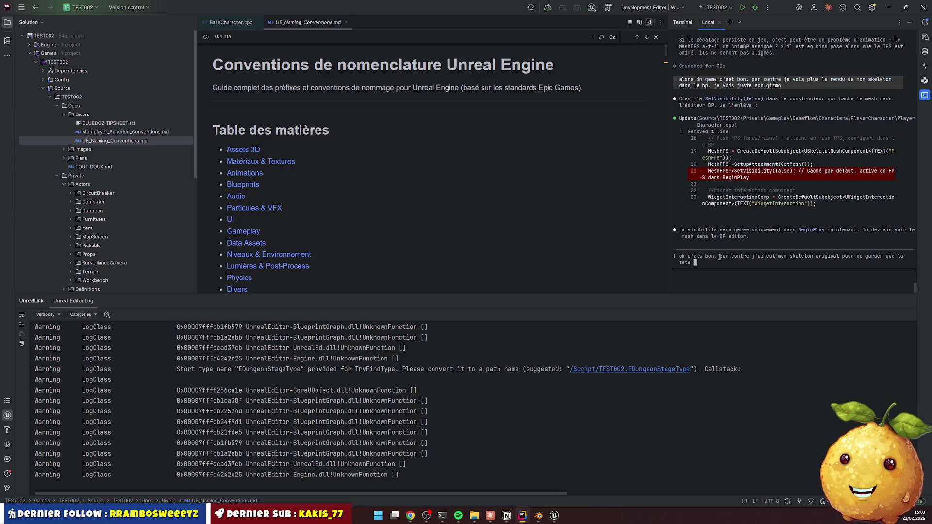
pyautogui.press('BackSpace')
pyautogui.press('BackSpace')
pyautogui.press('BackSpace')
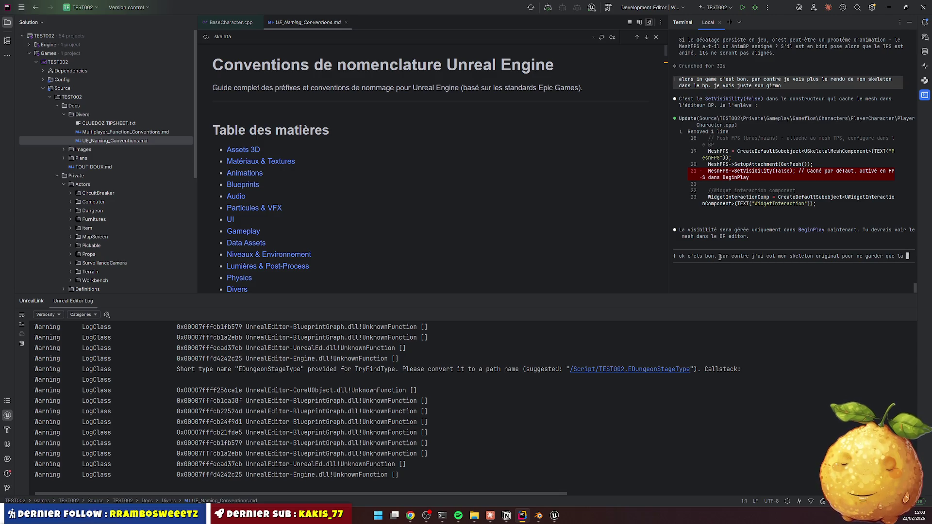
pyautogui.press('BackSpace')
pyautogui.write('es')
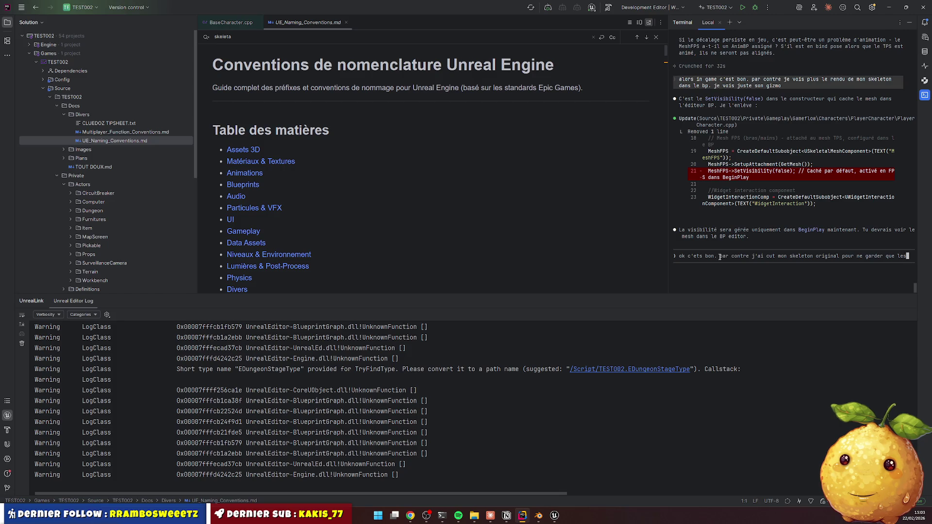
pyautogui.write(' bras et lkes')
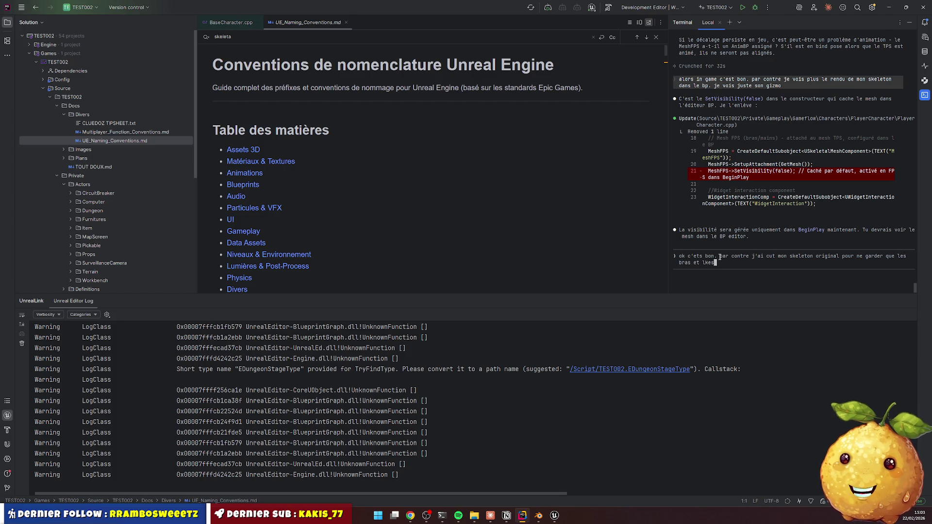
pyautogui.press('BackSpace')
pyautogui.press('BackSpace')
pyautogui.press('BackSpace')
pyautogui.write('es j')
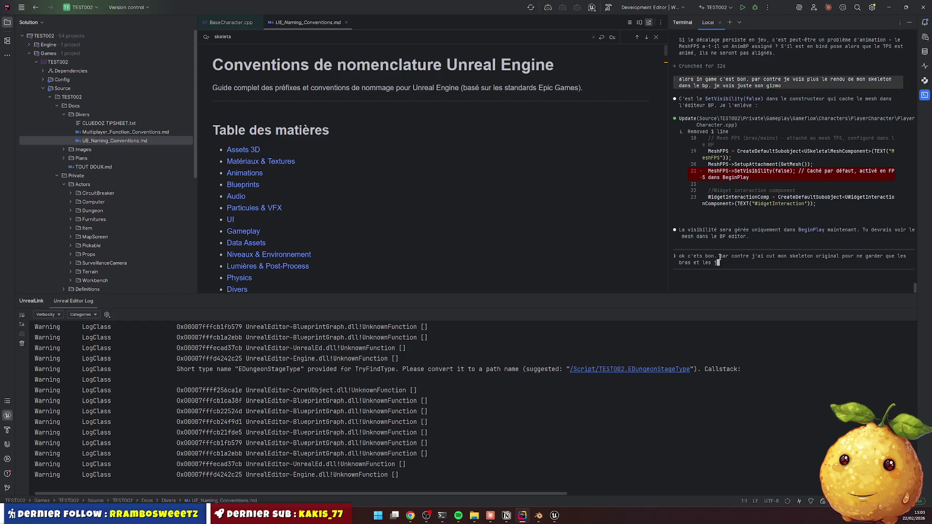
pyautogui.write('ambes (')
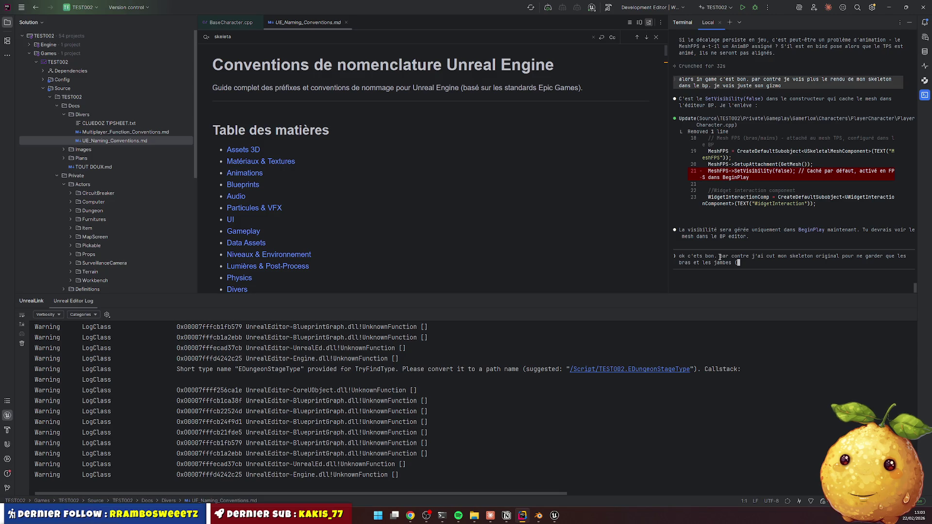
pyautogui.press('BackSpace')
pyautogui.write(". en gros j'ai supprimer les faces du buste, hanc")
pyautogui.write("et la tet. le souci c'est que c")
pyautogui.write('uand je regarde vers le bas je vois mes jama')
pyautogui.press('BackSpace')
pyautogui.write('bes, mais si je me met à fond, je ')
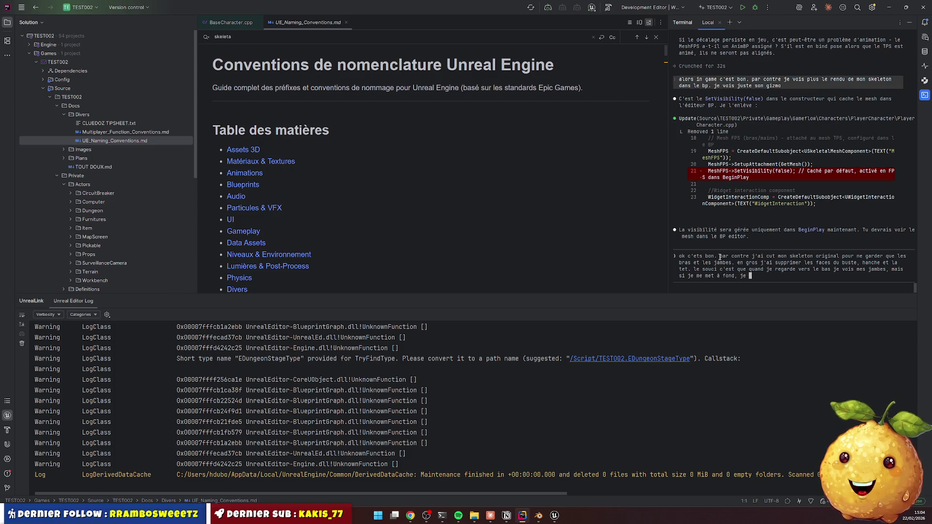
pyautogui.write('aussi ')
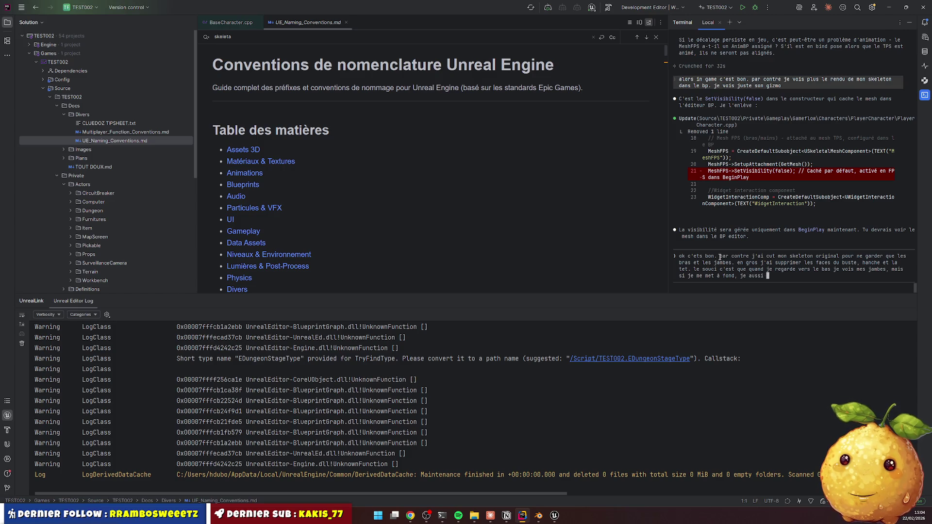
pyautogui.write('le haut ')
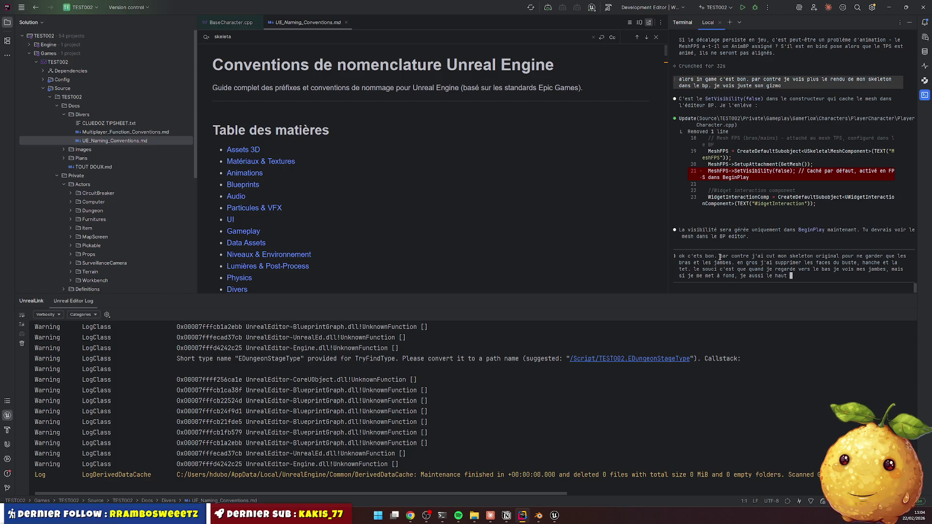
pyautogui.write('des jambe ')
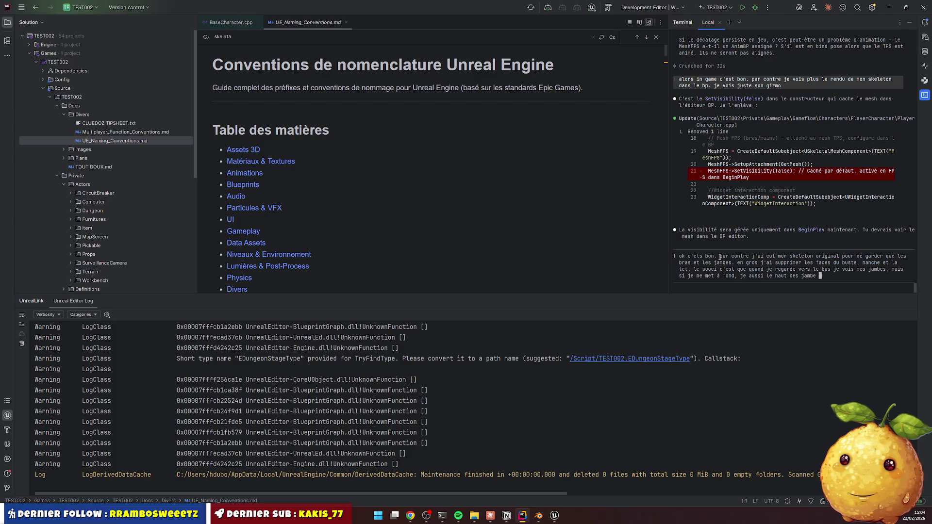
pyautogui.write('et donc ca f')
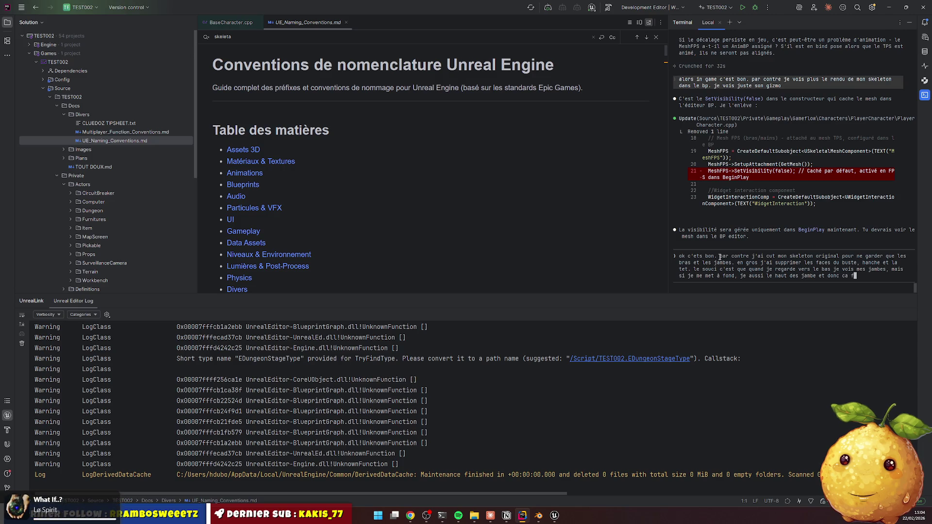
pyautogui.write('ait dégaula')
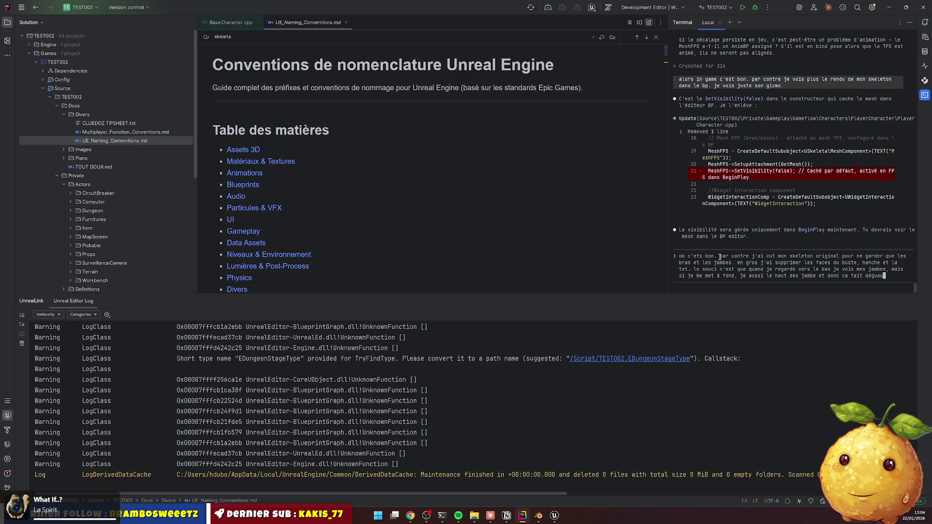
pyautogui.write('sse. on v')
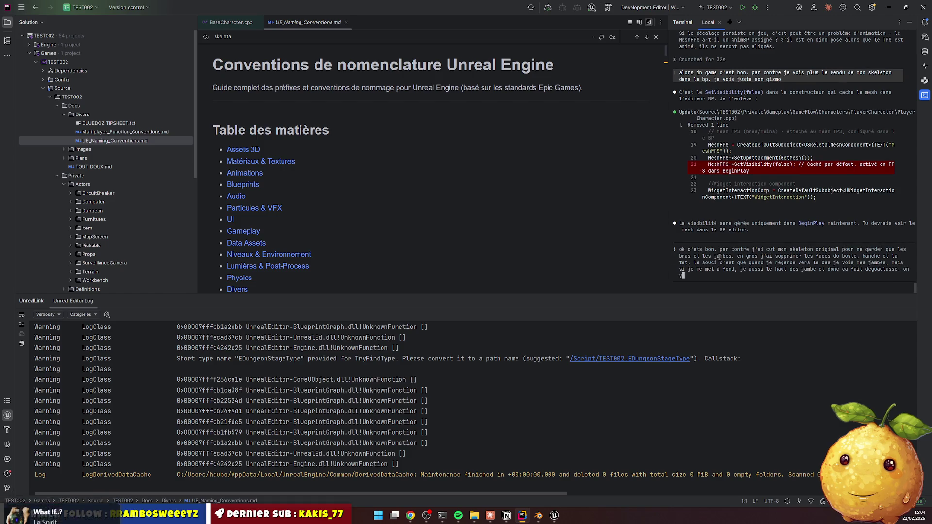
pyautogui.write("oit que c'est ")
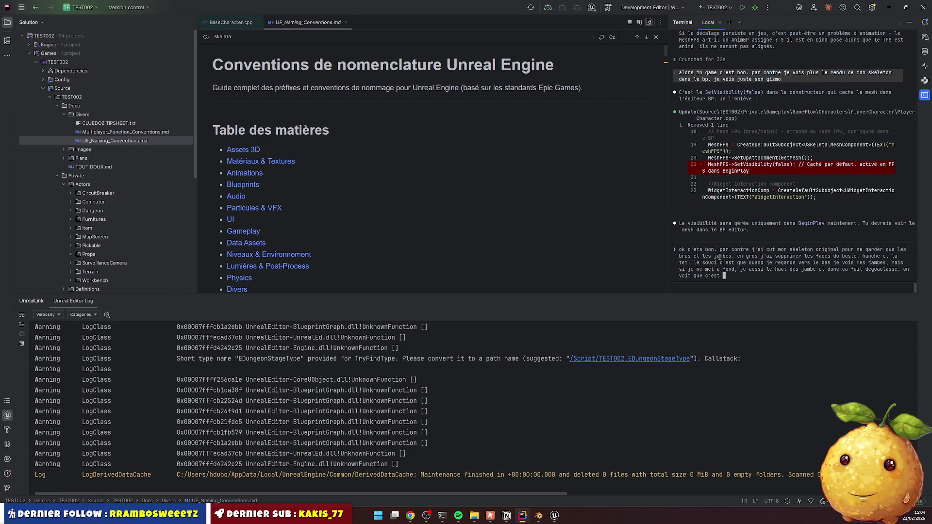
pyautogui.write('coupé. la sol')
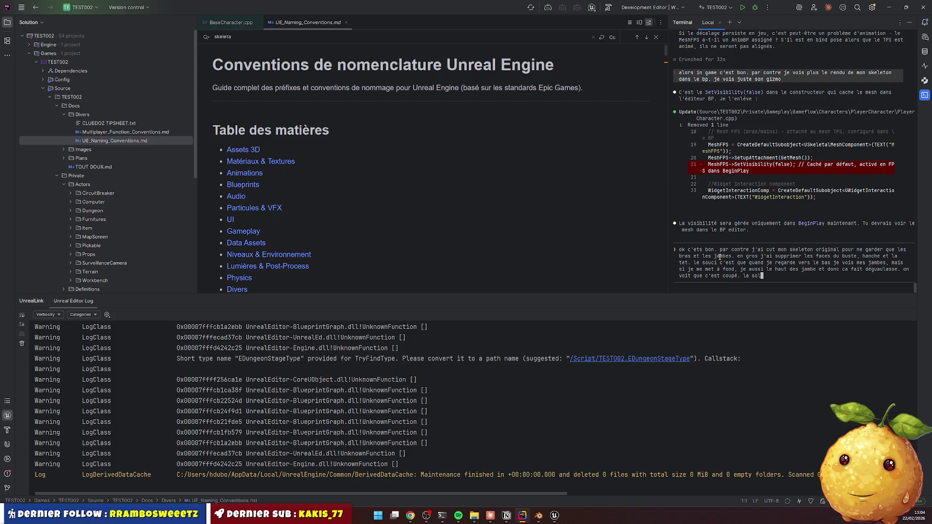
pyautogui.write('ution recommand')
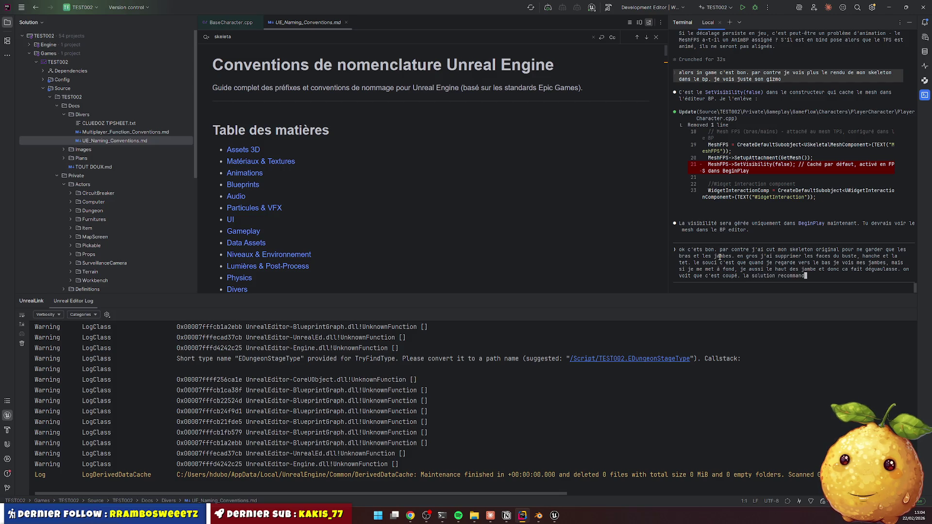
pyautogui.write('ée pour gérer c')
pyautogui.write('a ?')
pyautogui.press('Return')
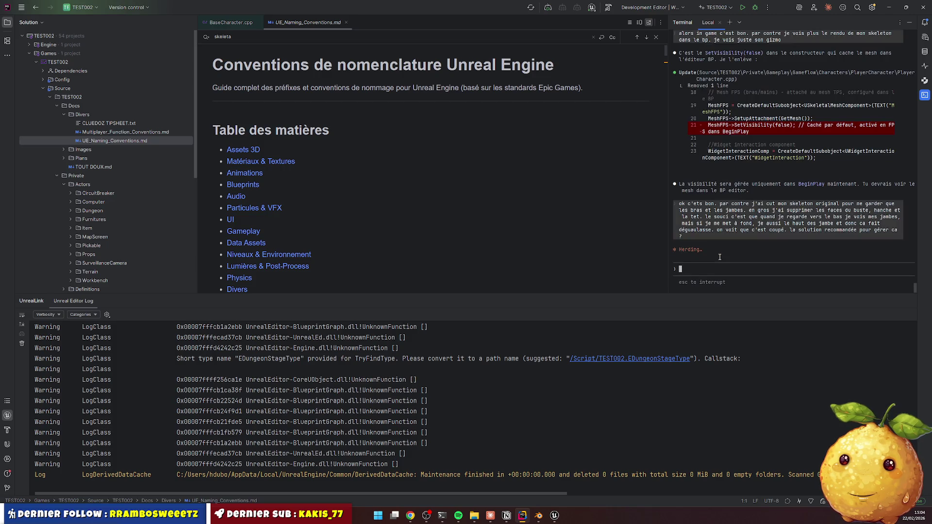
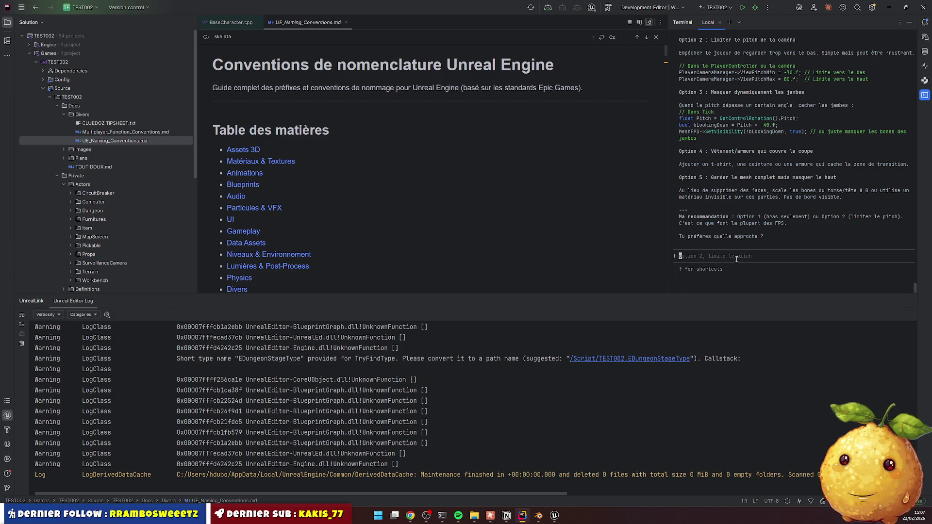
# Highlight the suggestions about showing only the arms and keeping the mesh (Option 5)
pyautogui.scroll(1, 745, 235)
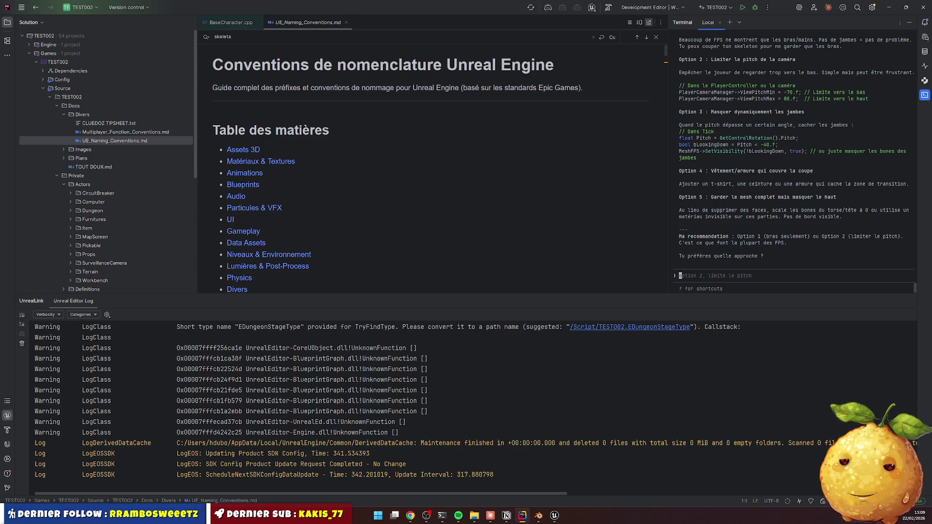
pyautogui.scroll(5, 738, 257)
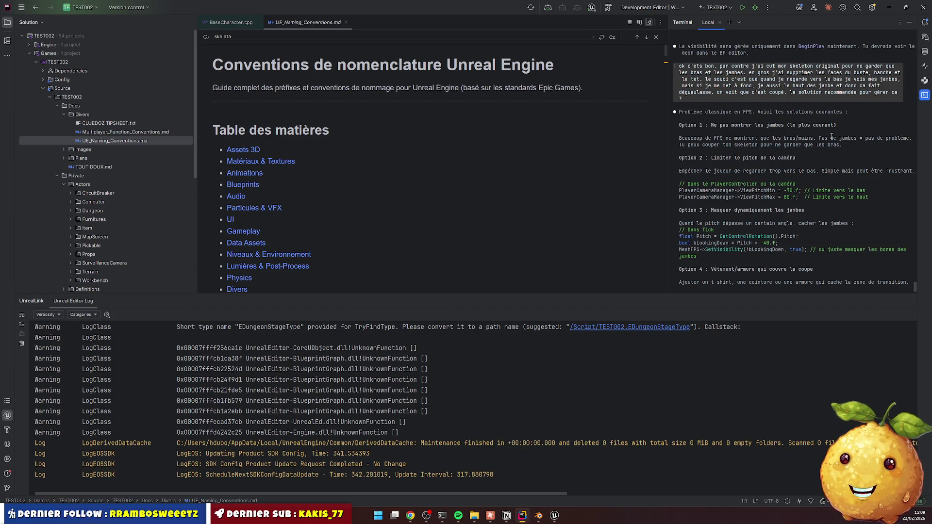
pyautogui.moveTo(790, 138)
pyautogui.mouseDown()
pyautogui.moveTo(840, 145)
pyautogui.moveTo(825, 130)
pyautogui.moveTo(891, 138)
pyautogui.moveTo(736, 134)
pyautogui.moveTo(834, 145)
pyautogui.moveTo(709, 146)
pyautogui.moveTo(712, 158)
pyautogui.moveTo(788, 157)
pyautogui.moveTo(713, 171)
pyautogui.moveTo(845, 174)
pyautogui.moveTo(762, 191)
pyautogui.moveTo(835, 197)
pyautogui.moveTo(731, 210)
pyautogui.moveTo(806, 210)
pyautogui.moveTo(757, 211)
pyautogui.moveTo(716, 229)
pyautogui.moveTo(785, 236)
pyautogui.moveTo(761, 249)
pyautogui.mouseUp()
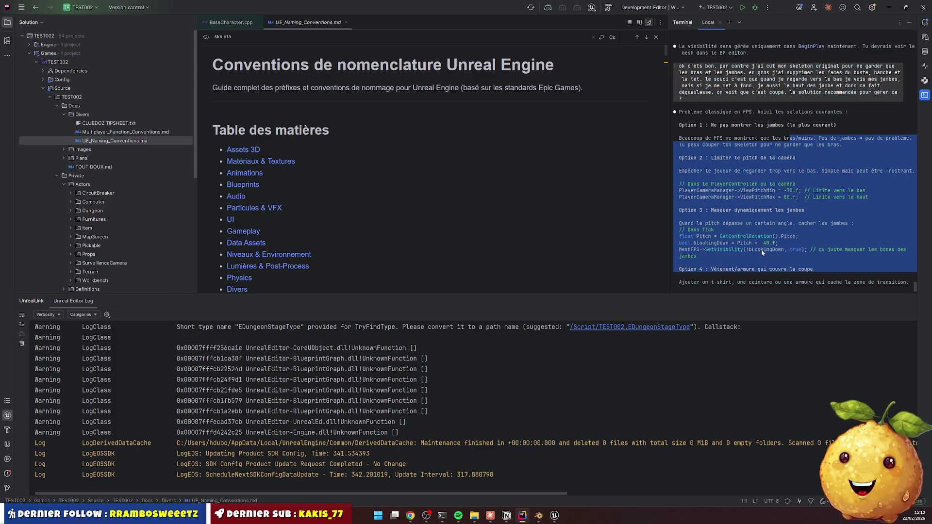
pyautogui.scroll(-3, 770, 235)
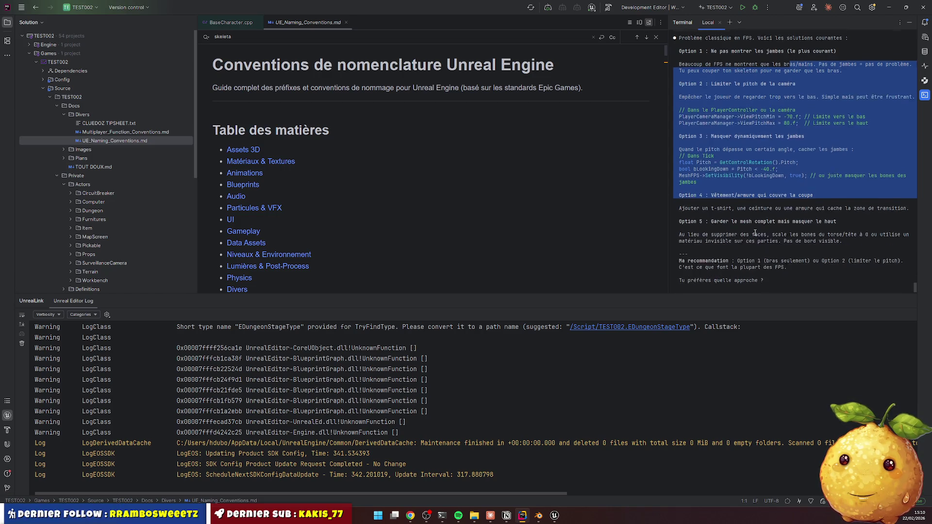
pyautogui.moveTo(710, 197)
pyautogui.mouseDown()
pyautogui.moveTo(821, 198)
pyautogui.moveTo(731, 197)
pyautogui.moveTo(767, 195)
pyautogui.mouseUp()
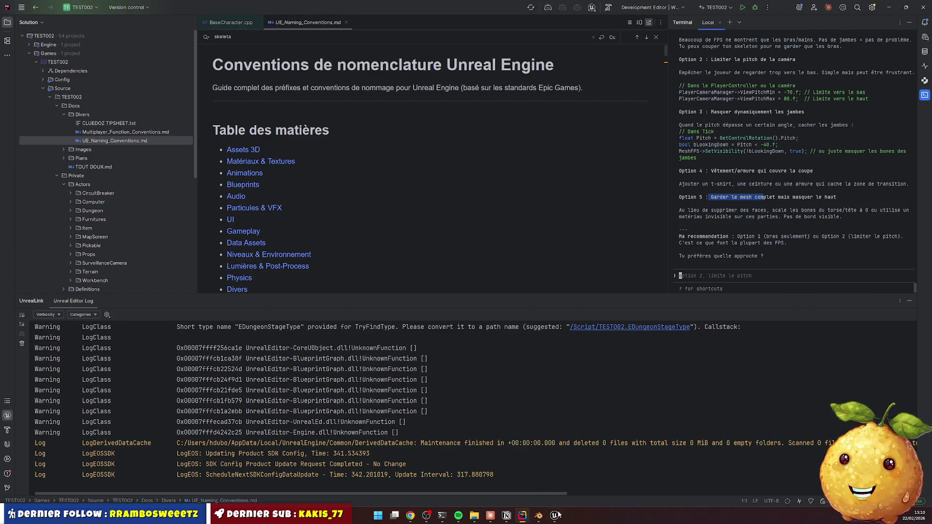
# In Blender, put the armature into Edit Mode with all bones deselected
pyautogui.click(539, 516)
pyautogui.click(549, 304)
pyautogui.rightClick(548, 304)
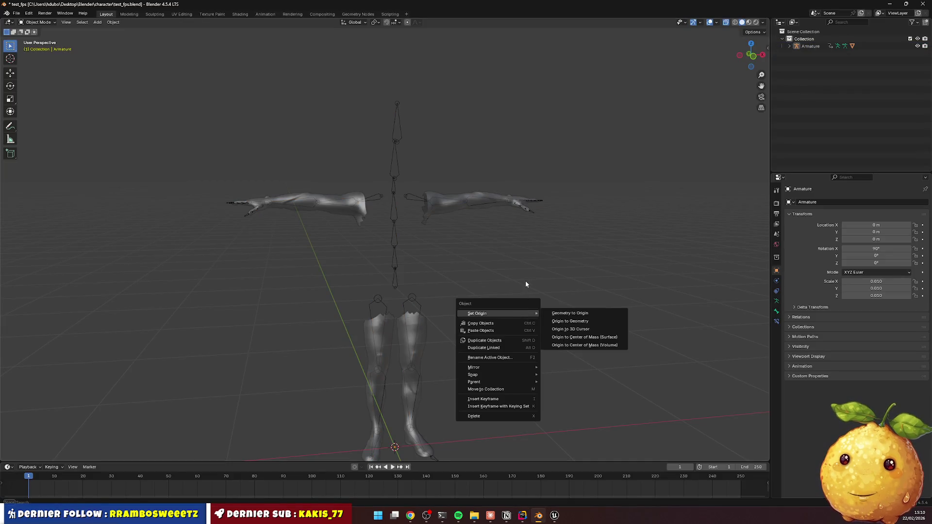
pyautogui.click(400, 227)
pyautogui.press('Tab')
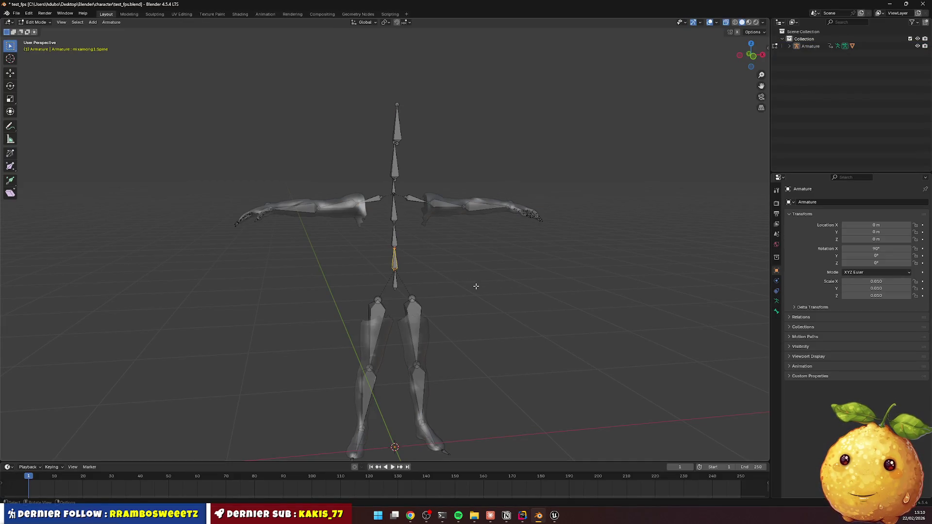
pyautogui.press('a')
pyautogui.hotkey('alt', 'a')
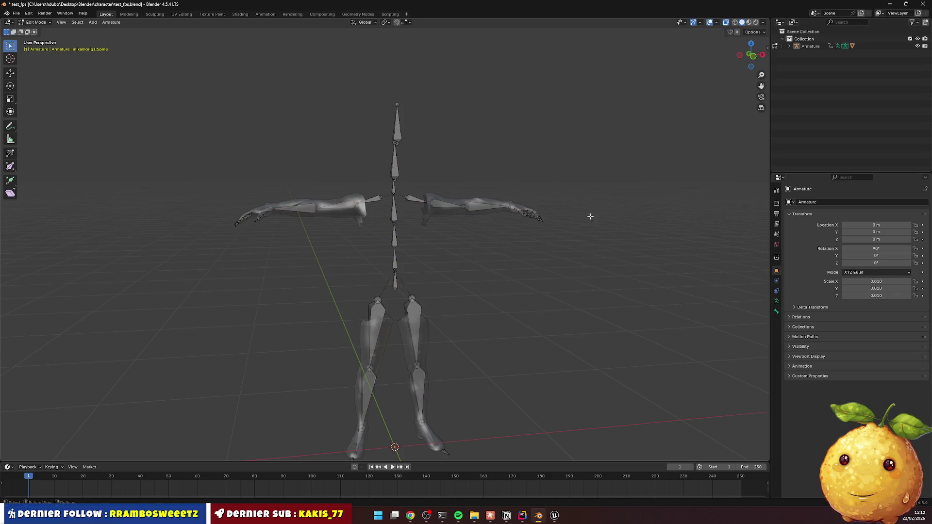
pyautogui.press('Tab')
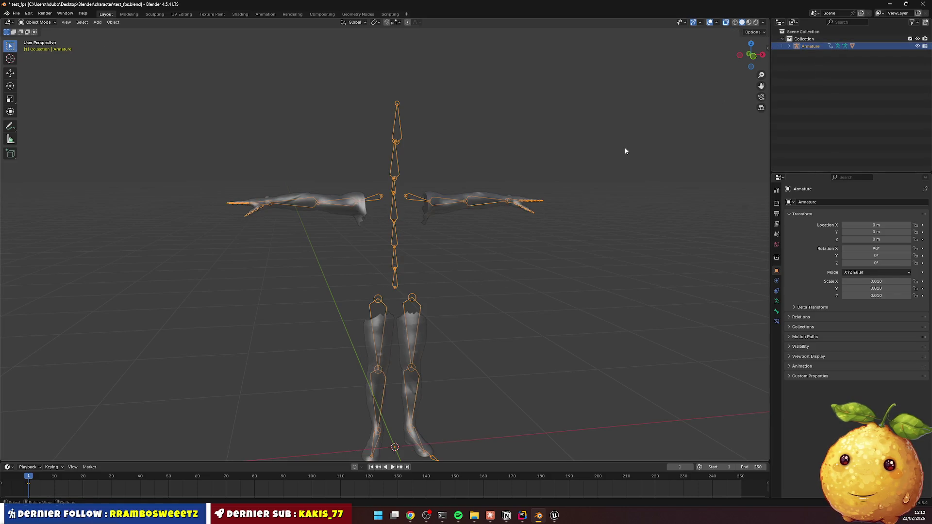
pyautogui.press('Tab')
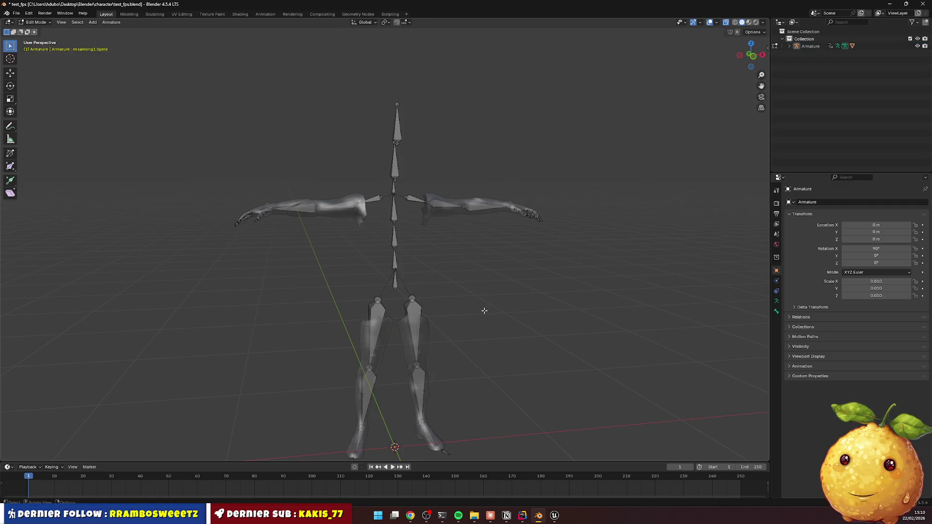
# Box-select the bones of both legs, then expand the Armature and select the Ch45 mesh
pyautogui.moveTo(476, 289)
pyautogui.mouseDown()
pyautogui.moveTo(465, 309)
pyautogui.moveTo(524, 224)
pyautogui.moveTo(515, 213)
pyautogui.mouseUp()
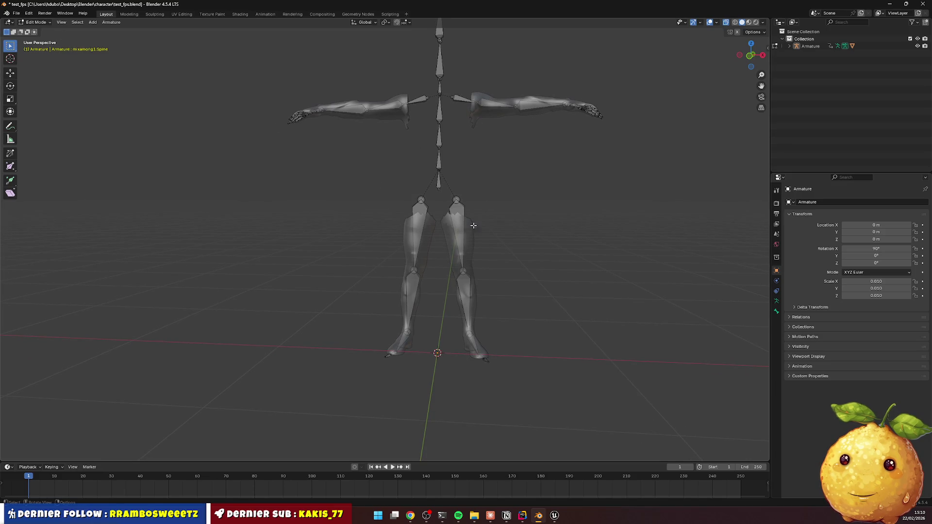
pyautogui.moveTo(383, 204); pyautogui.dragTo(513, 388)
pyautogui.click(577, 299)
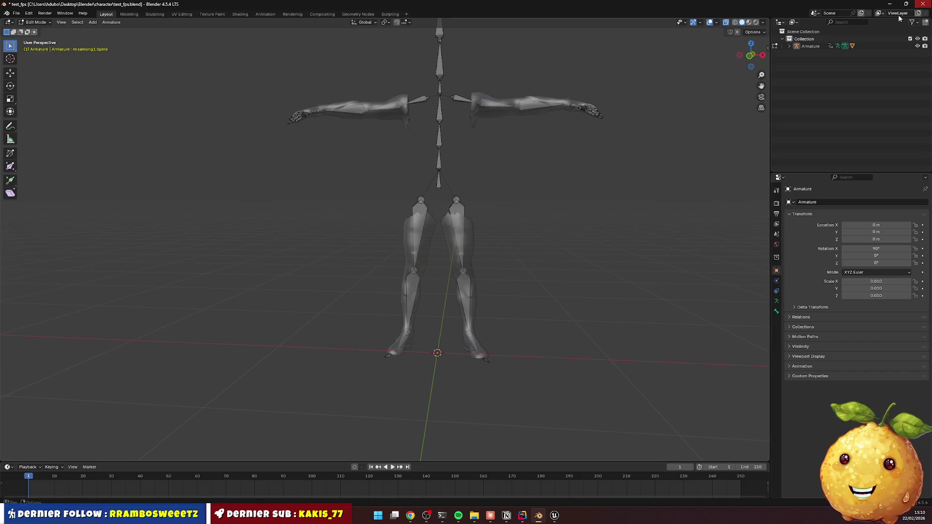
pyautogui.click(790, 47)
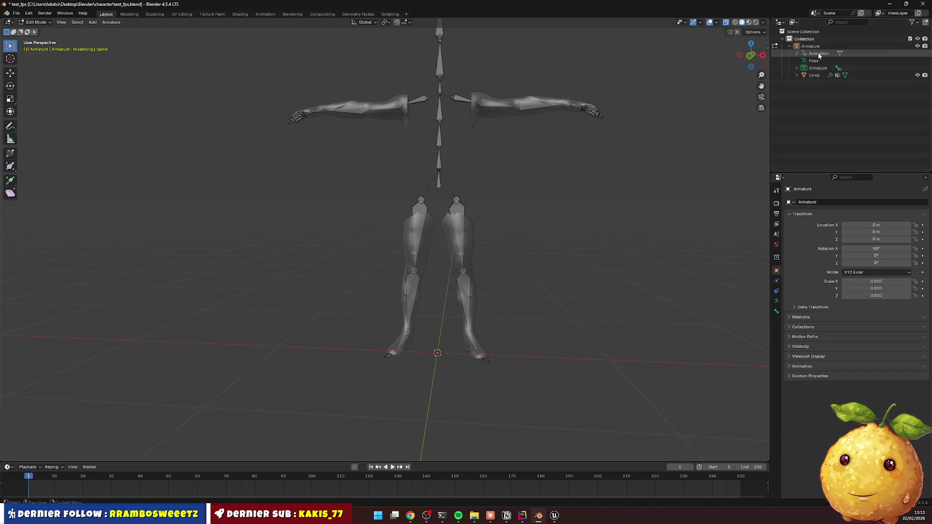
pyautogui.click(819, 77)
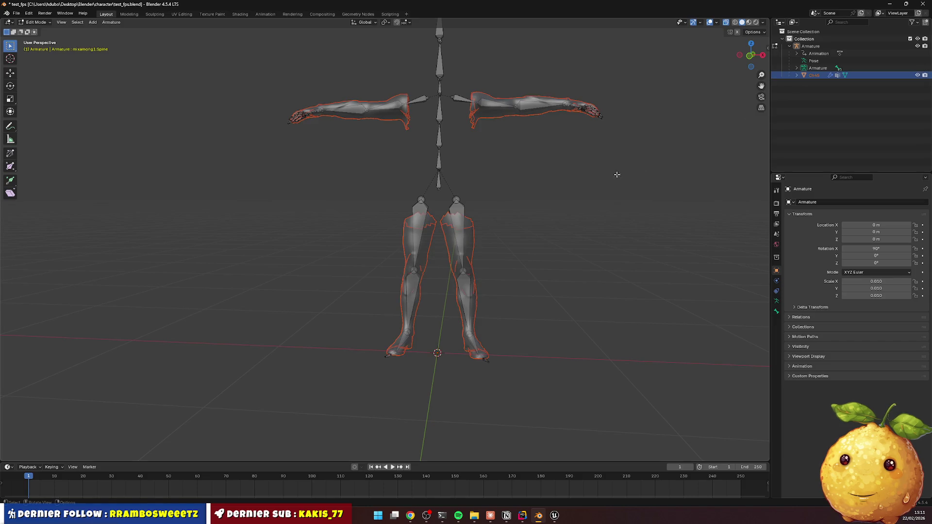
pyautogui.press('Tab')
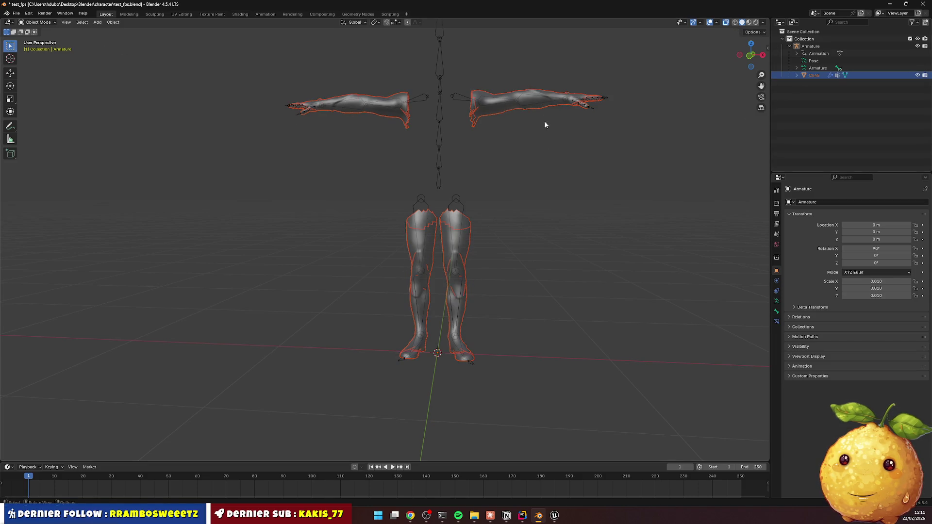
pyautogui.press('Tab')
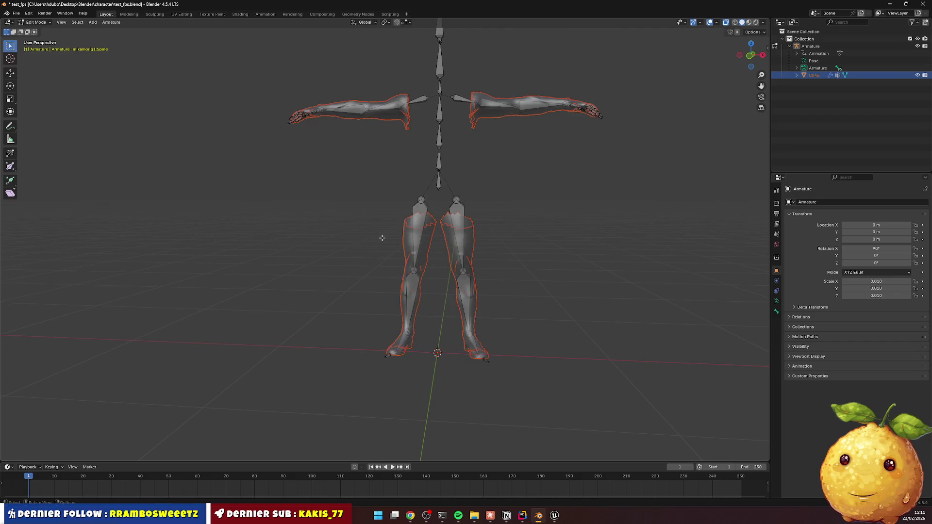
pyautogui.moveTo(381, 207); pyautogui.dragTo(500, 378)
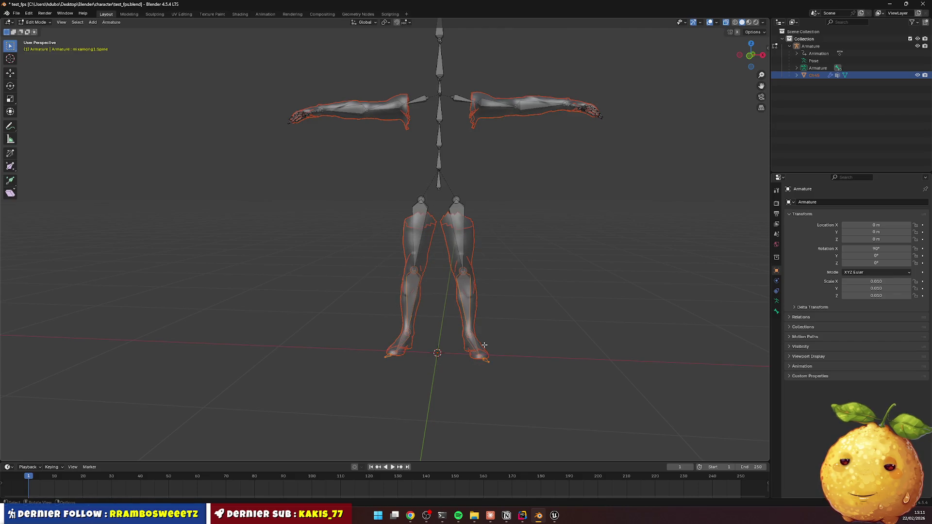
pyautogui.scroll(4, 525, 286)
pyautogui.click(575, 265)
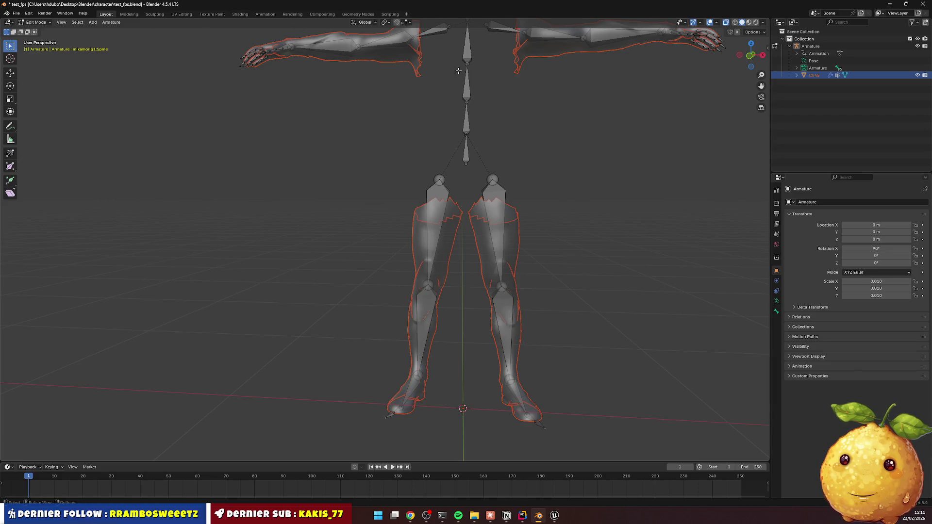
# Try selecting the thigh, shin and foot bones, expand Ch45, and select the Ch45 mesh in Object Mode
pyautogui.click(810, 46)
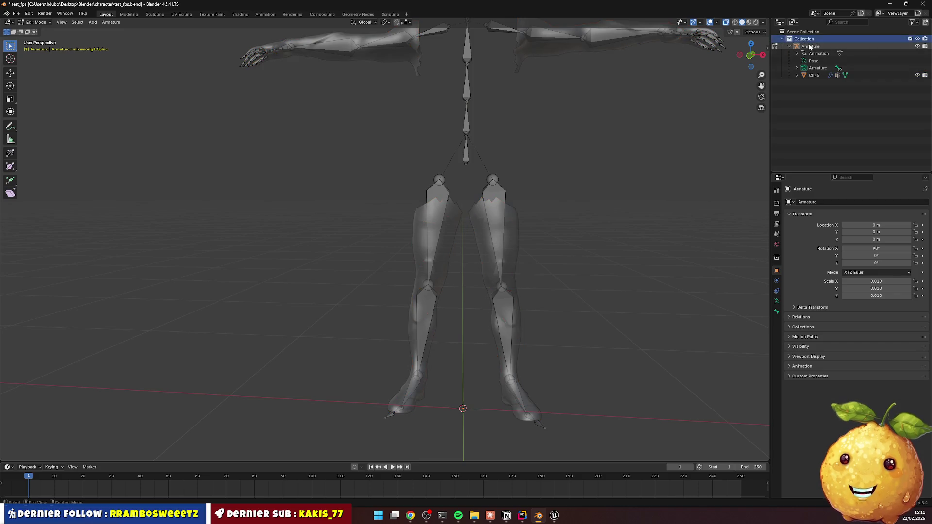
pyautogui.moveTo(388, 203); pyautogui.dragTo(437, 250)
pyautogui.click(607, 194)
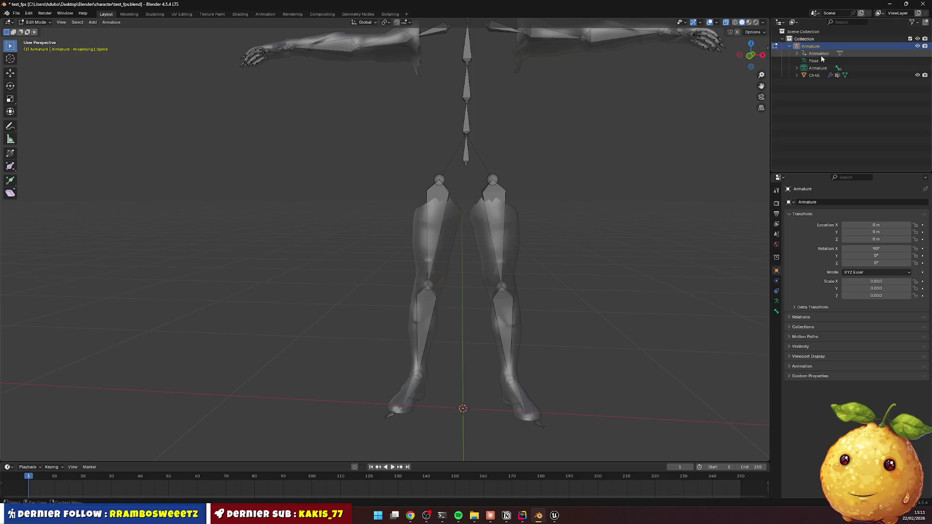
pyautogui.click(798, 75)
pyautogui.moveTo(380, 192)
pyautogui.mouseDown()
pyautogui.moveTo(552, 453)
pyautogui.moveTo(570, 448)
pyautogui.mouseUp()
pyautogui.click(612, 367)
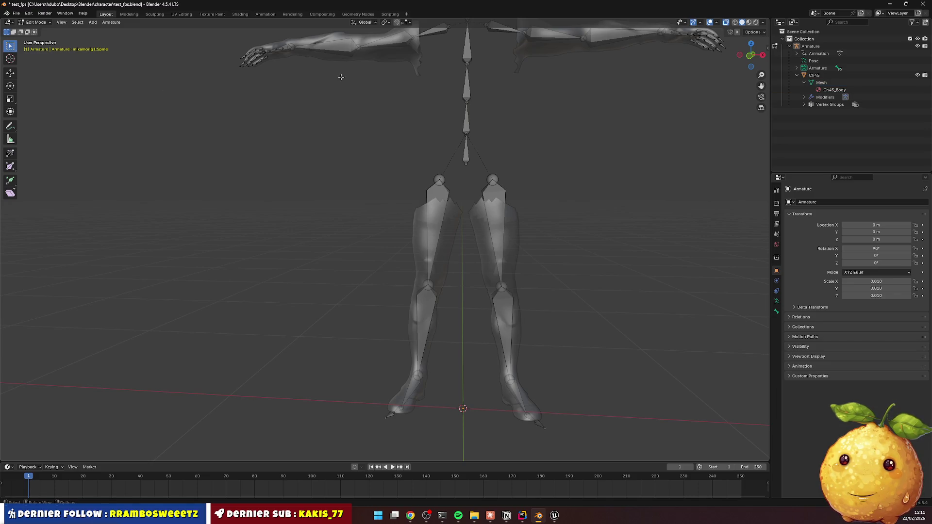
pyautogui.press('Tab')
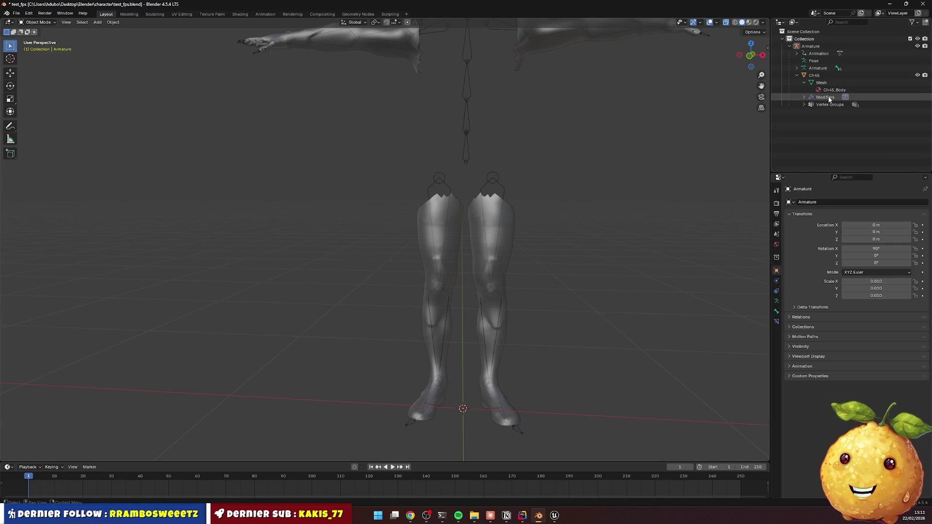
pyautogui.click(822, 83)
pyautogui.press('Tab')
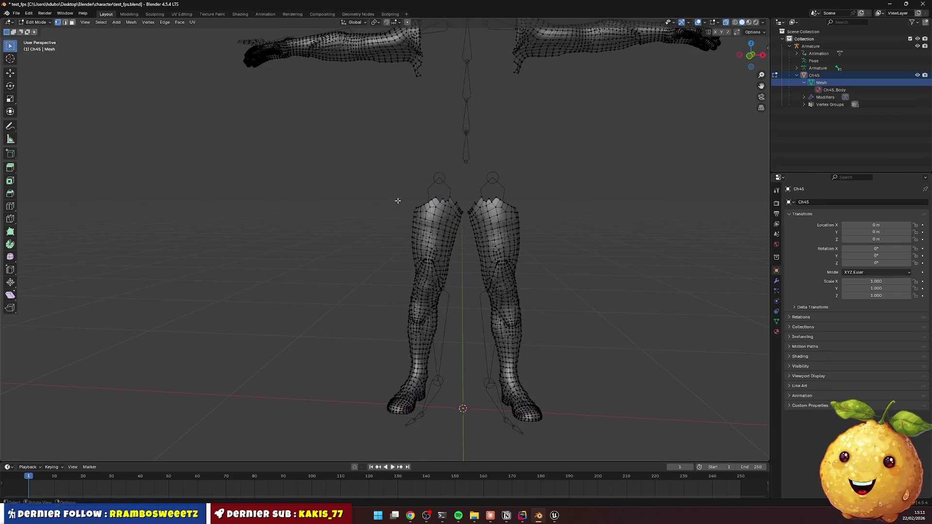
pyautogui.moveTo(370, 184)
pyautogui.mouseDown()
pyautogui.moveTo(545, 416)
pyautogui.moveTo(586, 449)
pyautogui.mouseUp()
pyautogui.press('x')
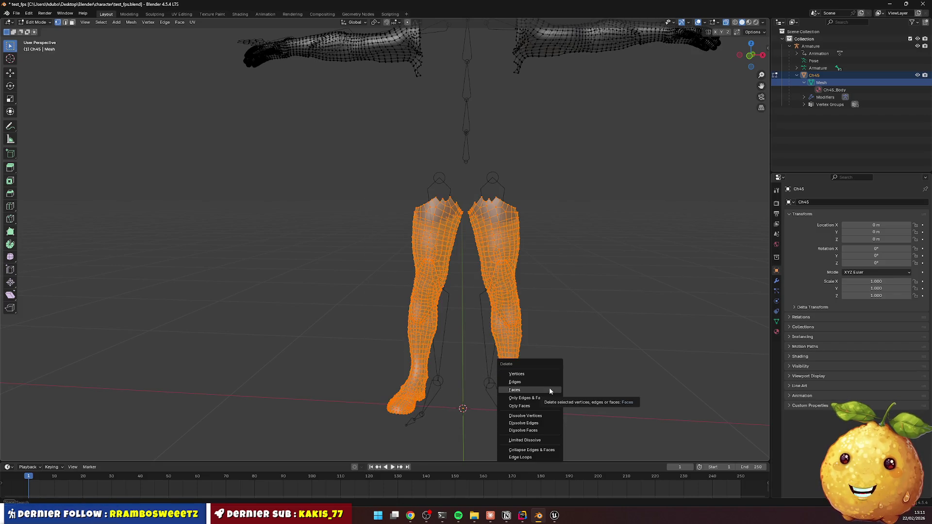
pyautogui.click(527, 392)
pyautogui.press('Tab')
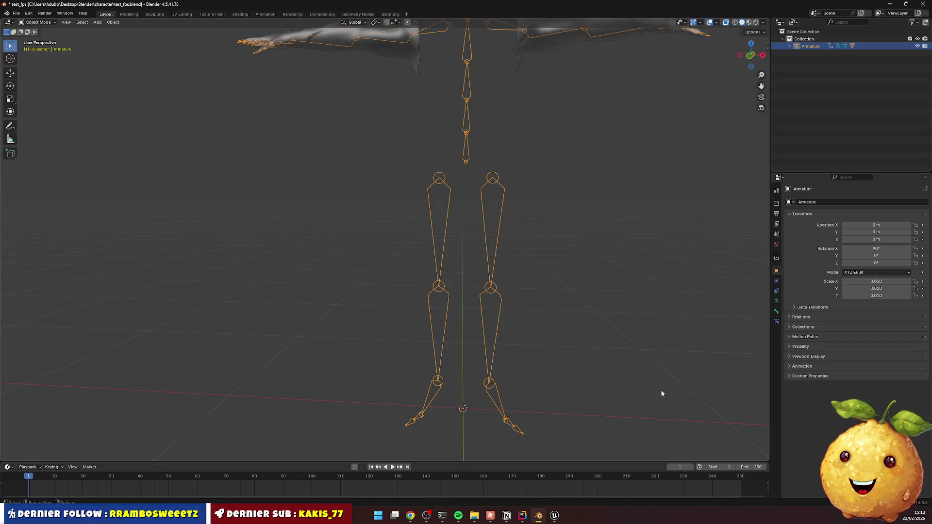
pyautogui.scroll(-1, 535, 268)
pyautogui.scroll(-4, 534, 268)
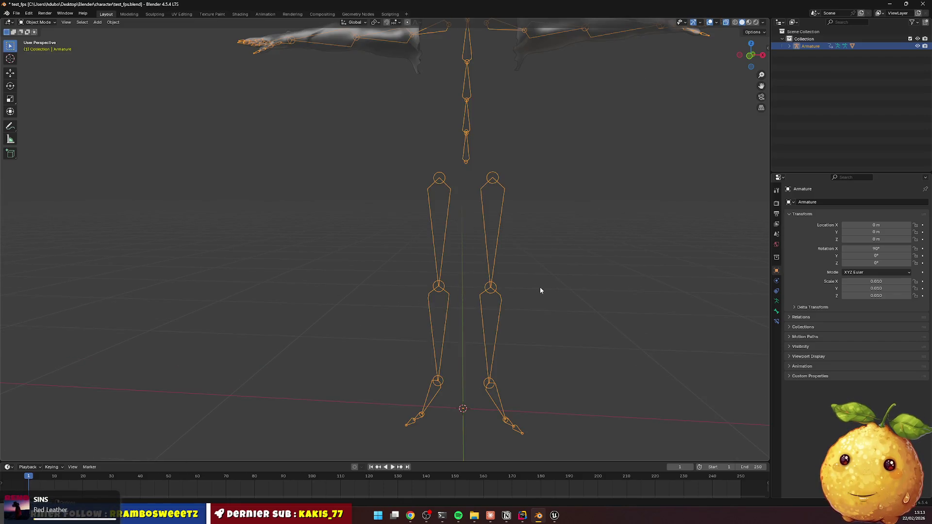
pyautogui.rightClick(556, 255)
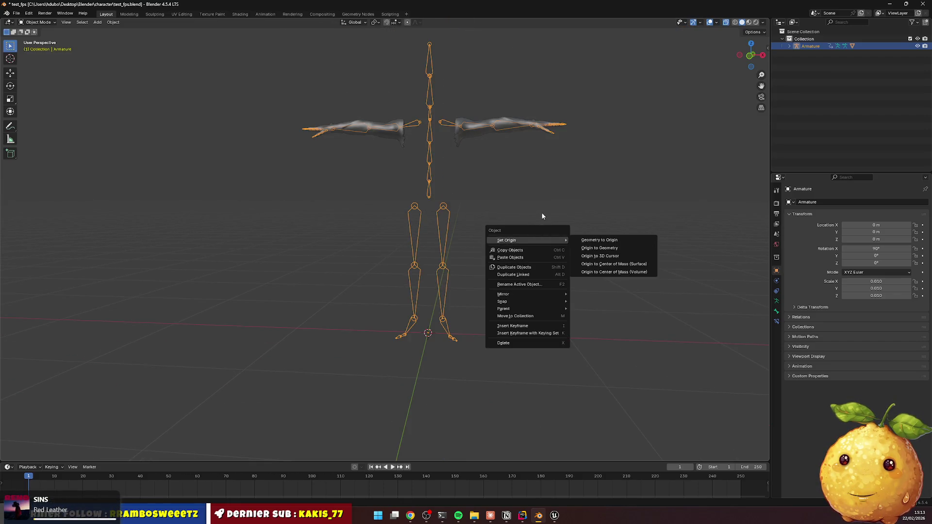
pyautogui.press('Escape')
pyautogui.moveTo(516, 218)
pyautogui.mouseDown()
pyautogui.moveTo(521, 211)
pyautogui.moveTo(517, 233)
pyautogui.mouseUp()
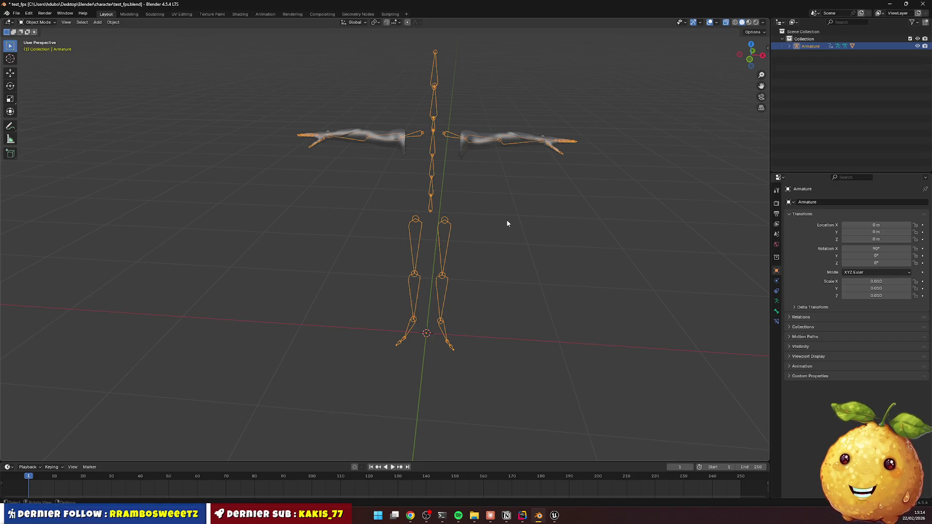
# Orbit around the armature and drag the timeline's top border up to make it taller
pyautogui.moveTo(512, 221)
pyautogui.mouseDown()
pyautogui.moveTo(537, 225)
pyautogui.moveTo(526, 214)
pyautogui.moveTo(525, 225)
pyautogui.mouseUp()
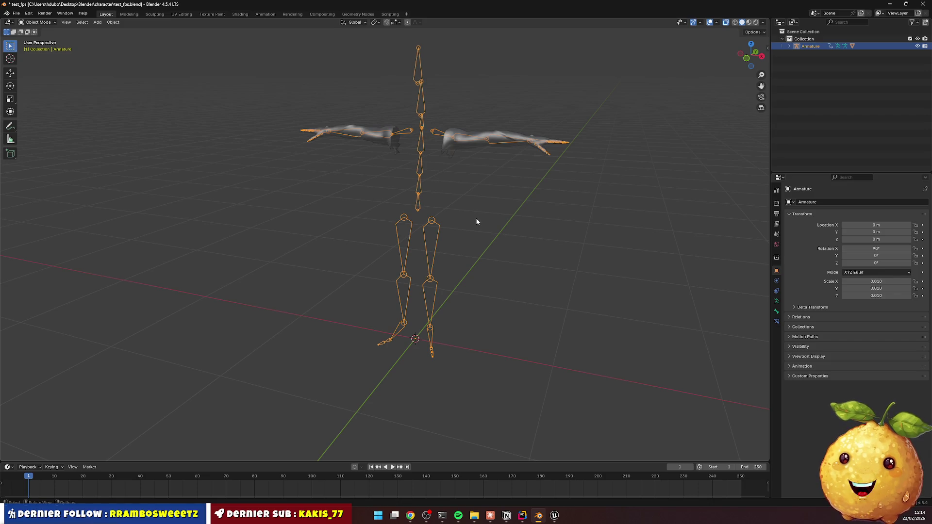
pyautogui.moveTo(479, 187); pyautogui.dragTo(482, 197)
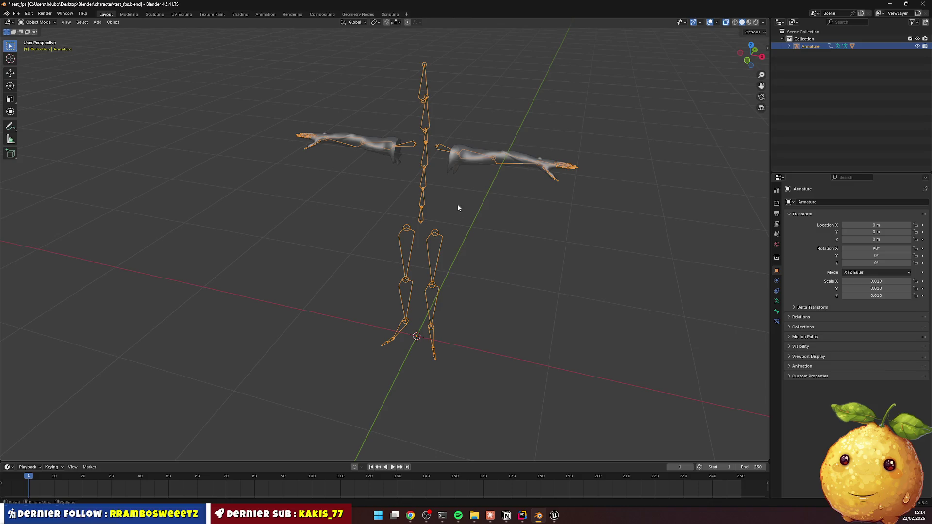
pyautogui.moveTo(458, 203); pyautogui.dragTo(474, 203)
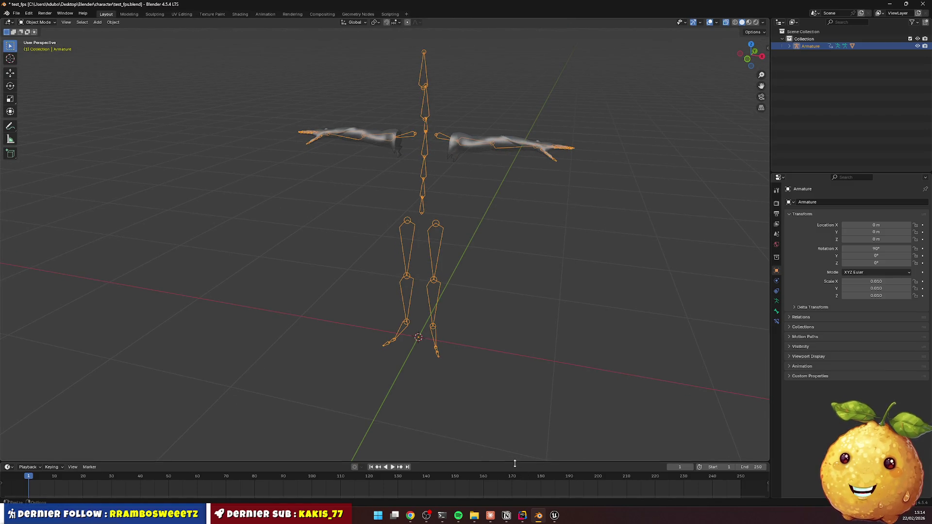
pyautogui.moveTo(515, 463)
pyautogui.mouseDown()
pyautogui.moveTo(519, 389)
pyautogui.moveTo(501, 365)
pyautogui.mouseUp()
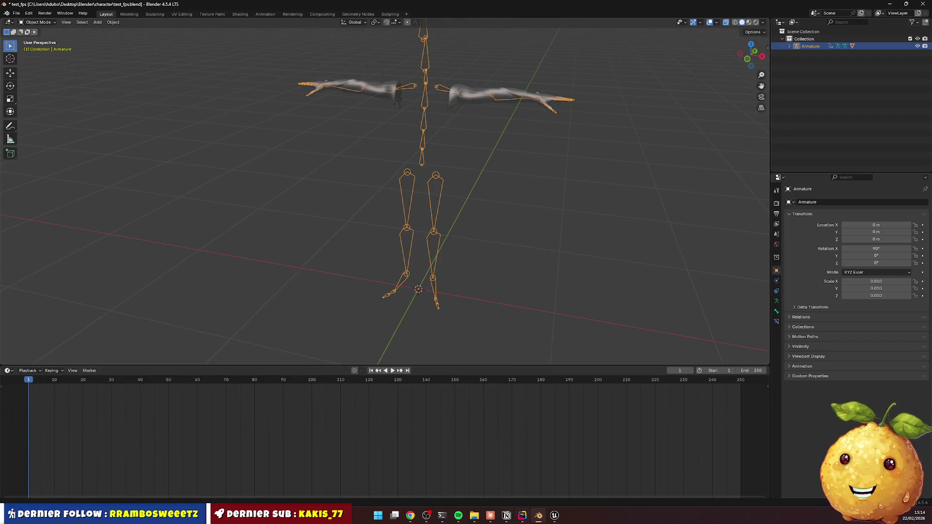
pyautogui.click(555, 516)
# Check FPS2's assets, then force delete the old FPS folder in PlayerCharacter
pyautogui.click(28, 501)
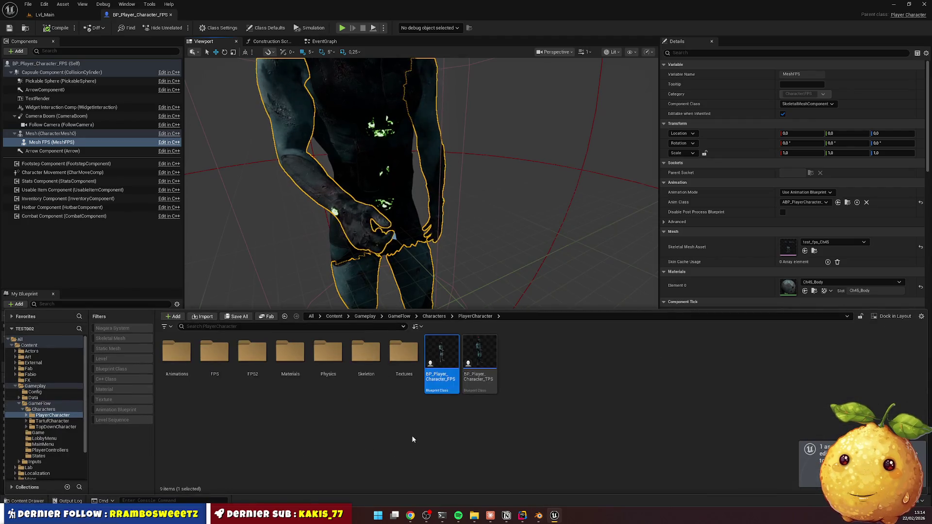
pyautogui.doubleClick(252, 353)
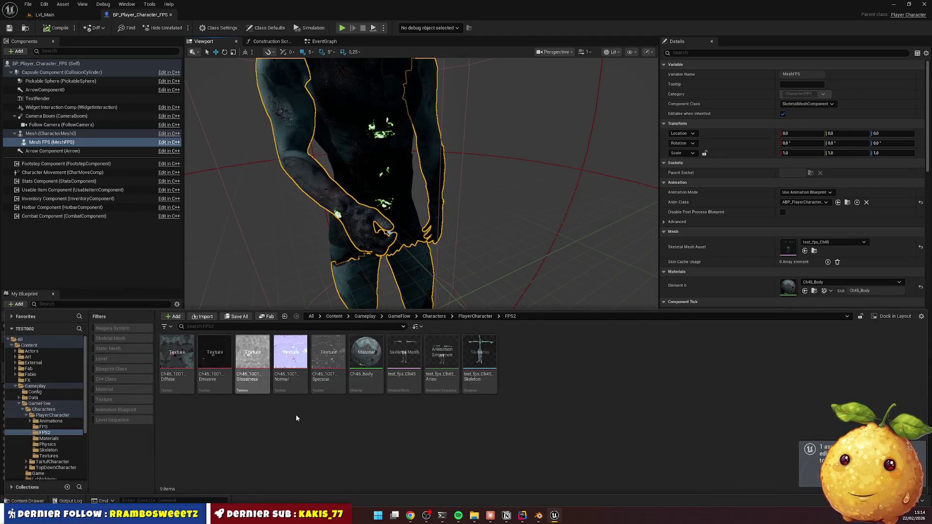
pyautogui.hotkey('alt', 'Left')
pyautogui.click(218, 374)
pyautogui.press('Delete')
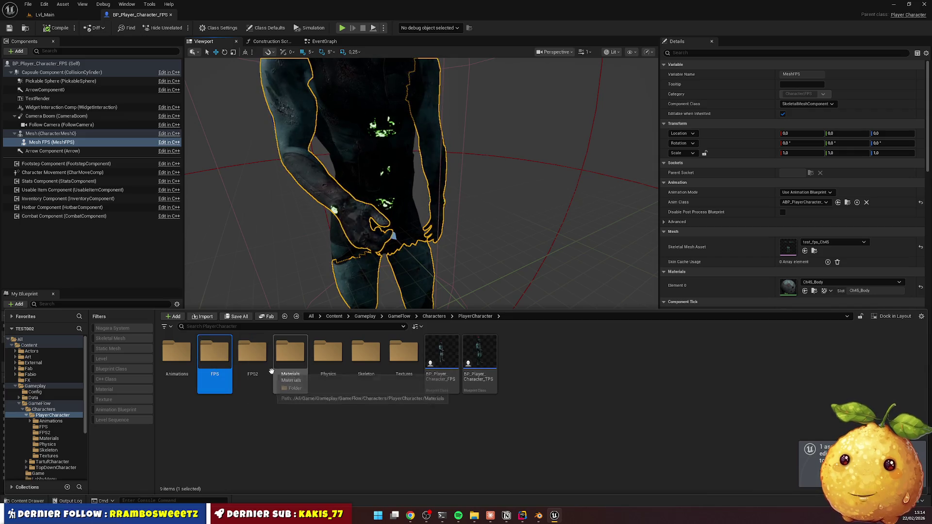
pyautogui.click(290, 385)
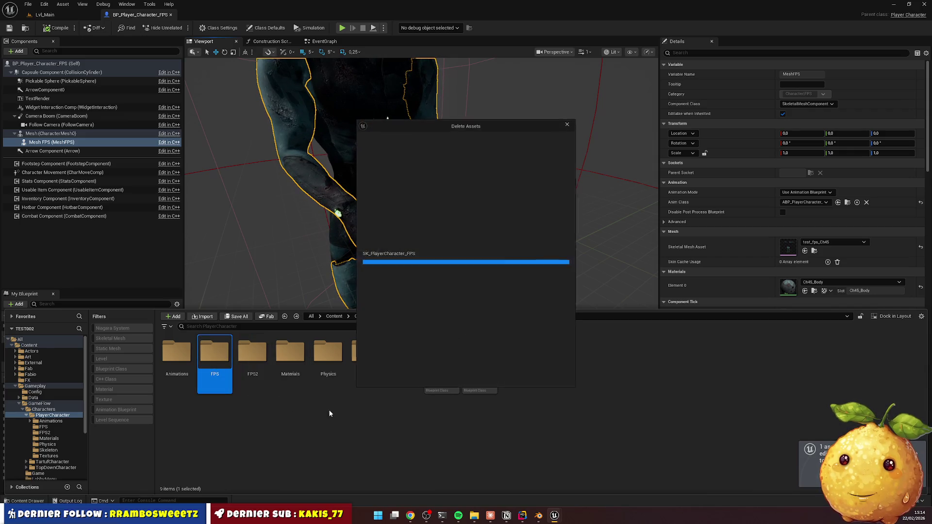
pyautogui.click(415, 376)
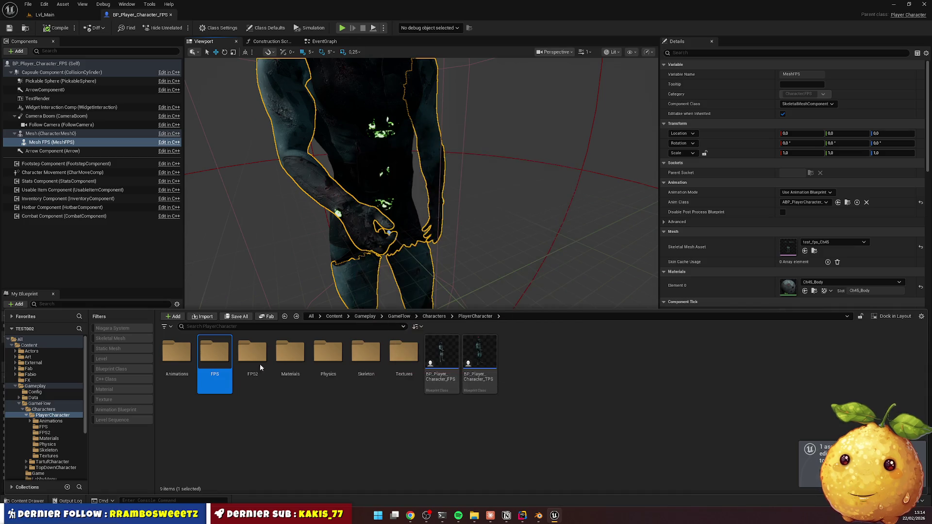
# Rename the FPS2 folder to 'FPS' and open it
pyautogui.click(213, 350)
pyautogui.write('FPS')
pyautogui.press('Return')
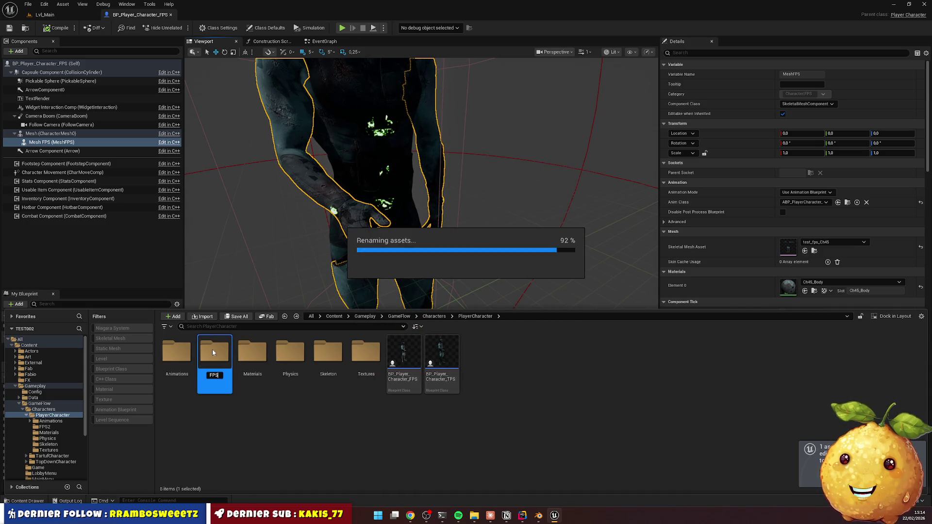
pyautogui.doubleClick(213, 351)
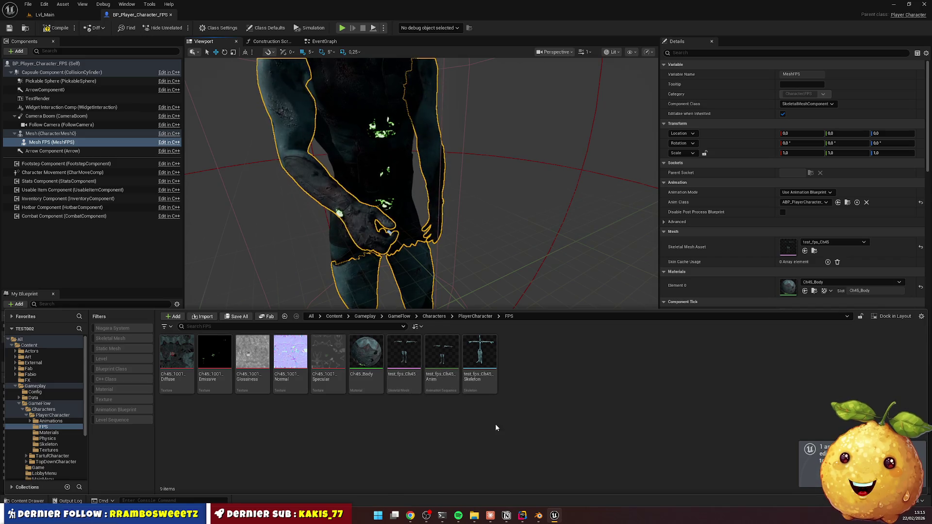
# Reimport the test_fps_Ch45 skeletal mesh from the new test_fps.fbx file
pyautogui.rightClick(480, 359)
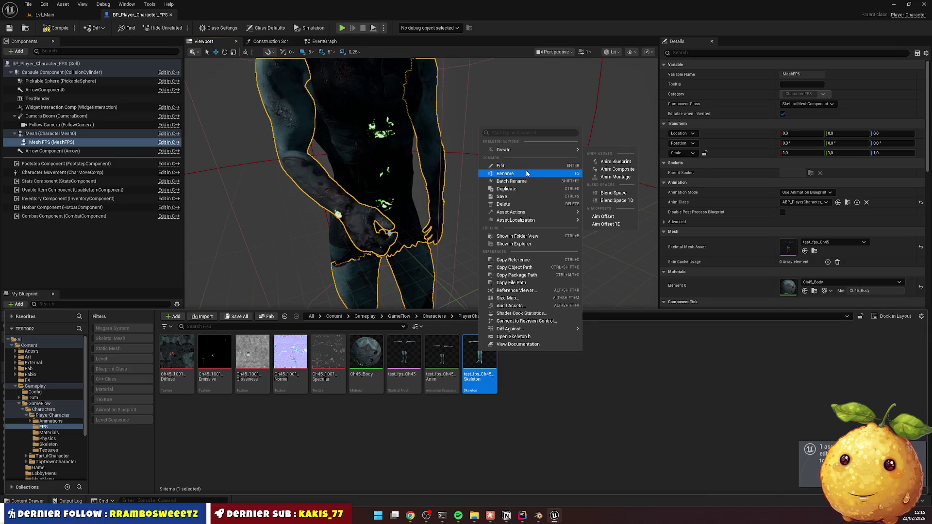
pyautogui.moveTo(515, 220)
pyautogui.click(503, 281)
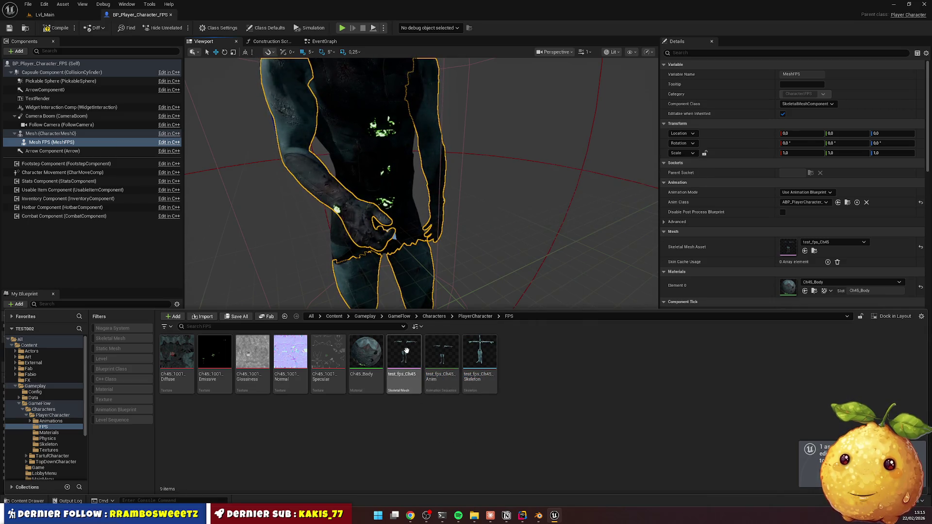
pyautogui.rightClick(404, 360)
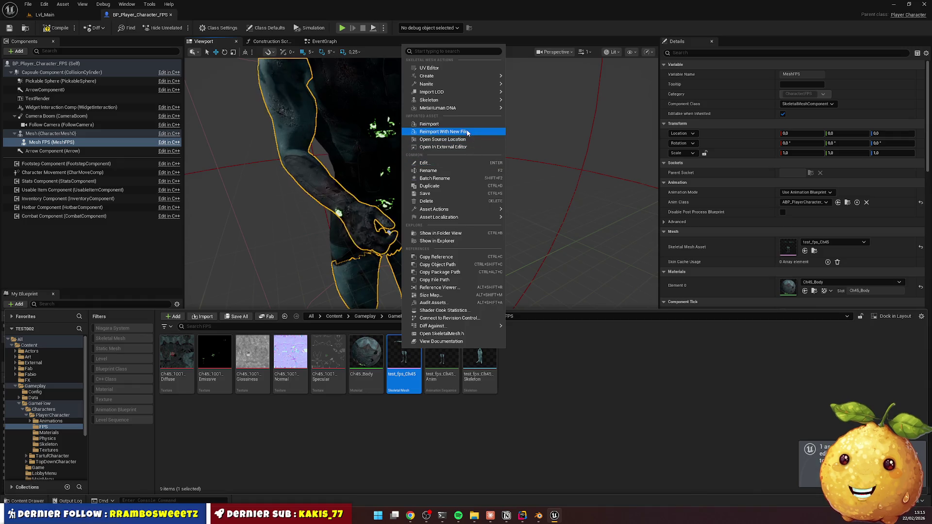
pyautogui.click(465, 131)
pyautogui.doubleClick(217, 107)
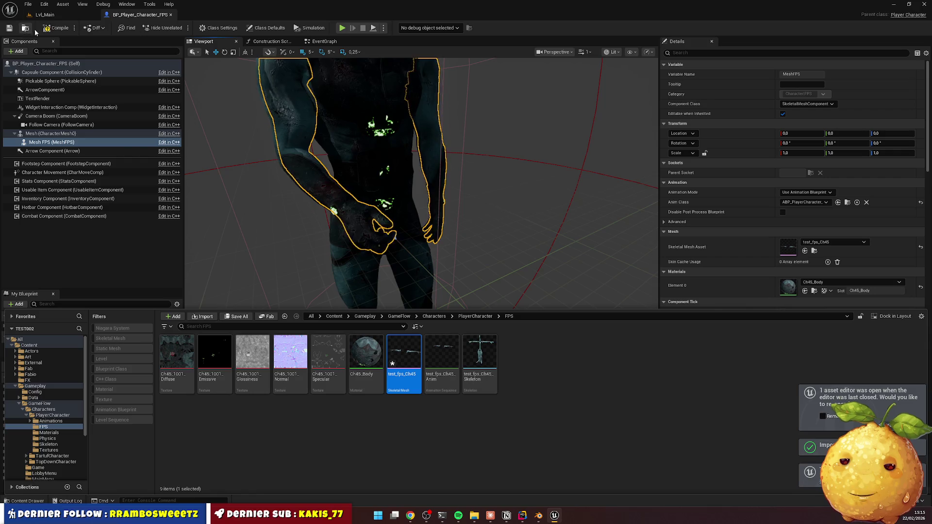
# Compile the player character Blueprint and return to the Lvl_Main level
pyautogui.click(57, 28)
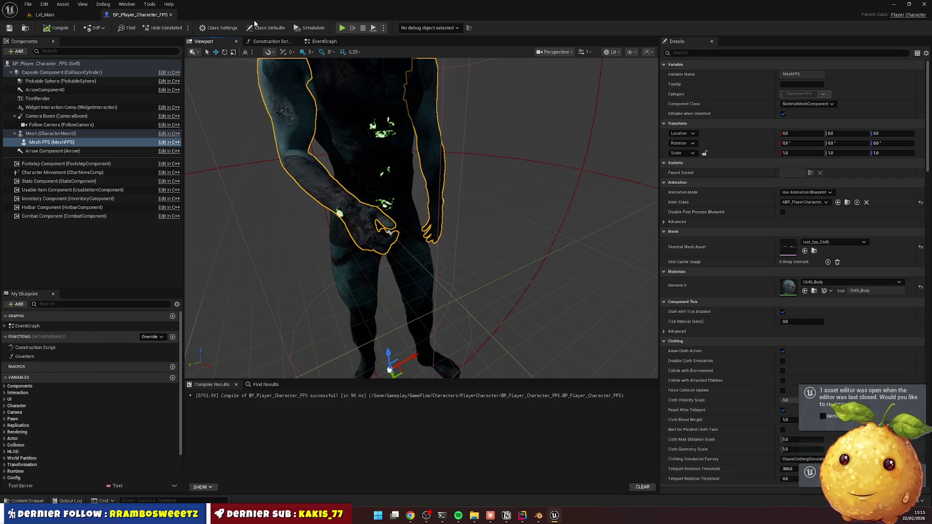
pyautogui.moveTo(462, 152); pyautogui.dragTo(461, 121)
pyautogui.click(44, 15)
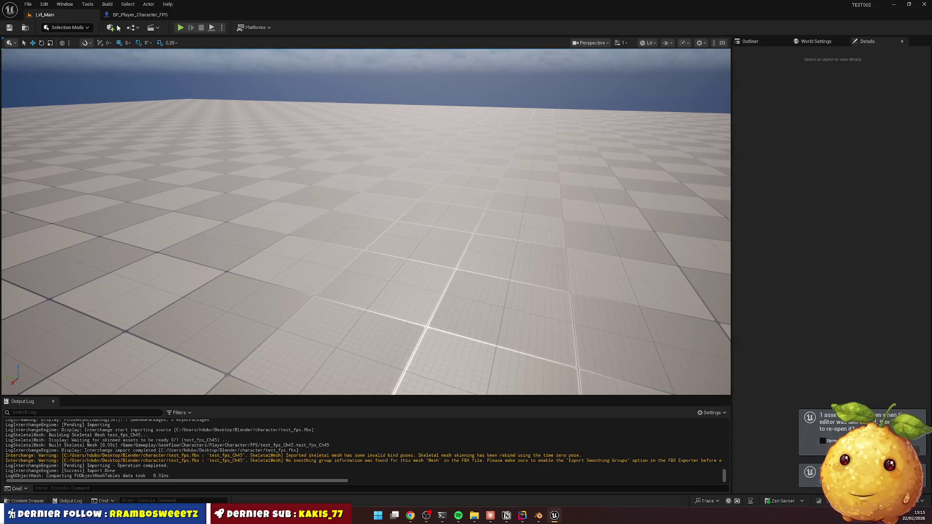
pyautogui.click(180, 28)
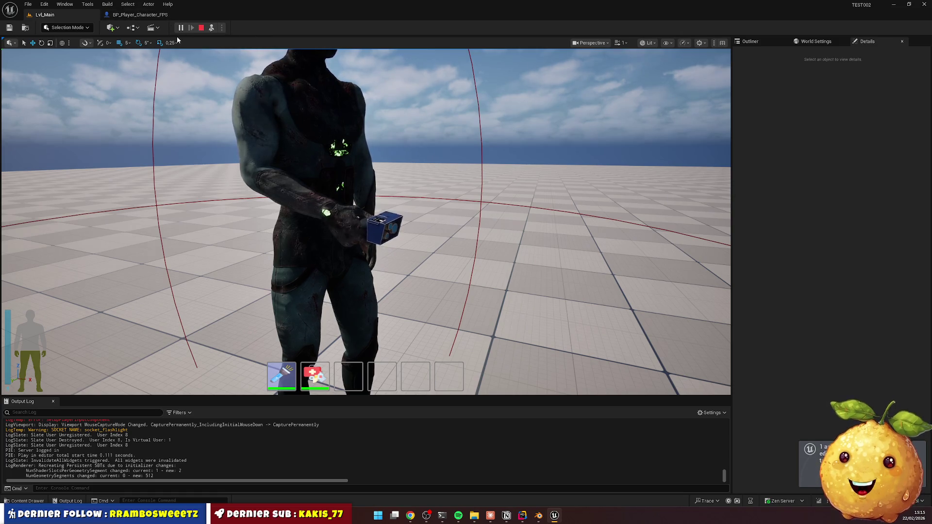
pyautogui.press('F8')
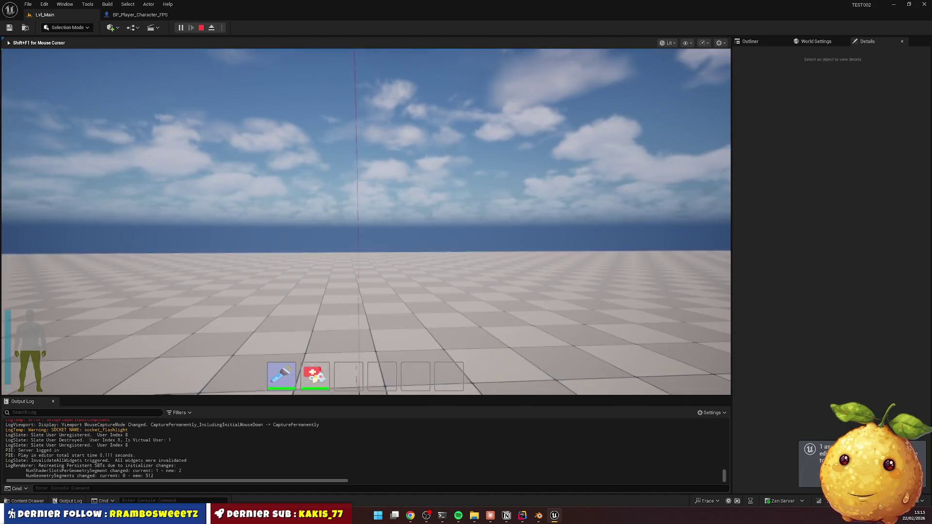
pyautogui.press('Escape')
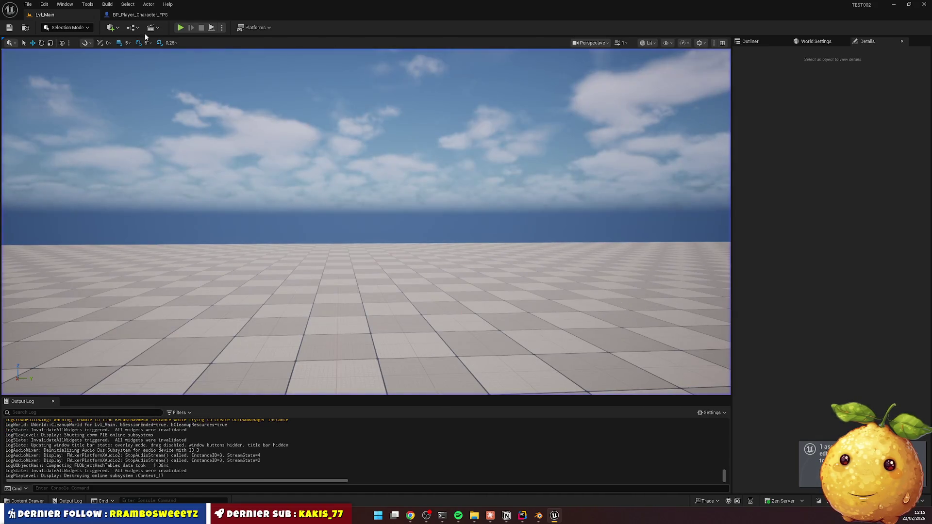
pyautogui.click(140, 14)
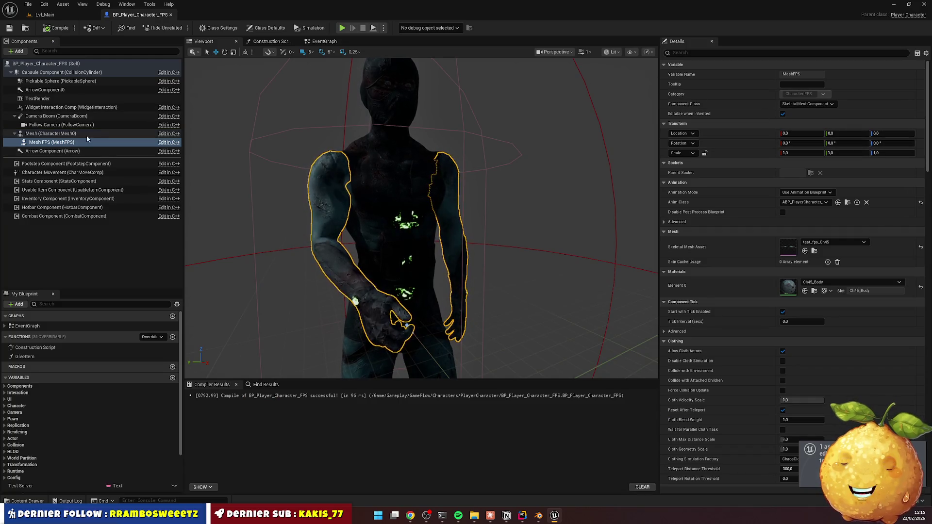
# Set the Mesh FPS Location Z to 30 (after trying 50) and start a Lvl_Main play-test
pyautogui.click(894, 137)
pyautogui.write('50')
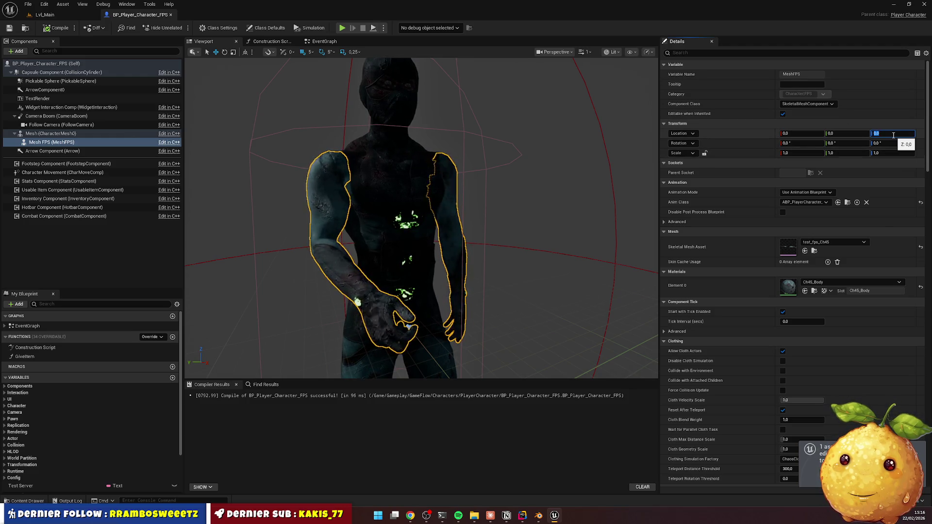
pyautogui.press('Return')
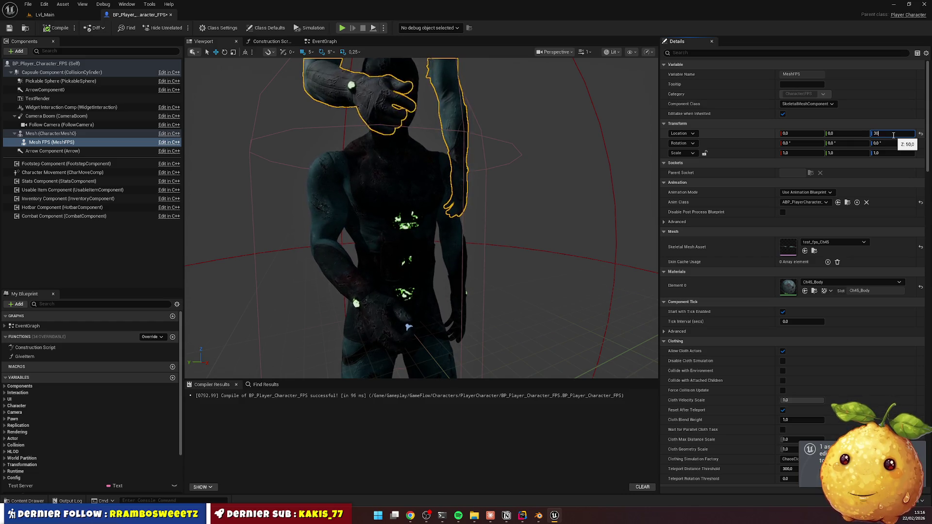
pyautogui.write('30')
pyautogui.press('Return')
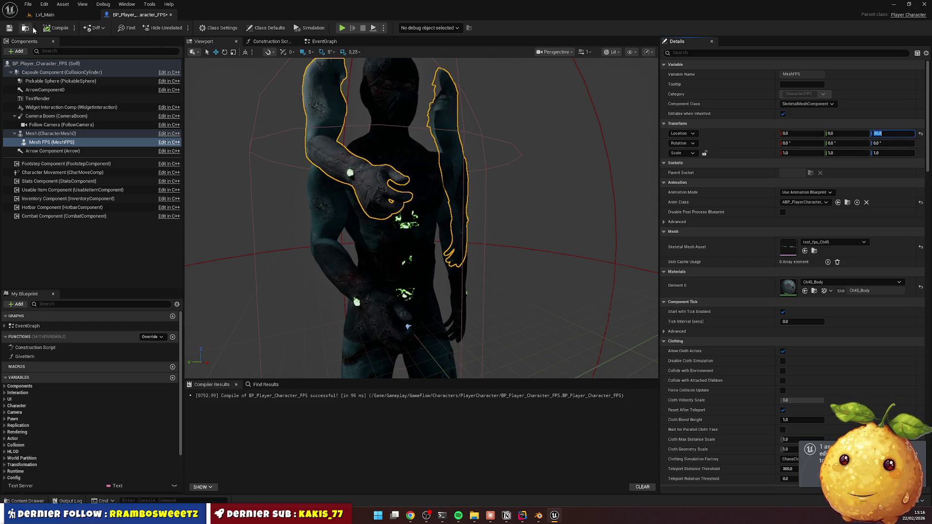
pyautogui.click(47, 16)
pyautogui.click(181, 28)
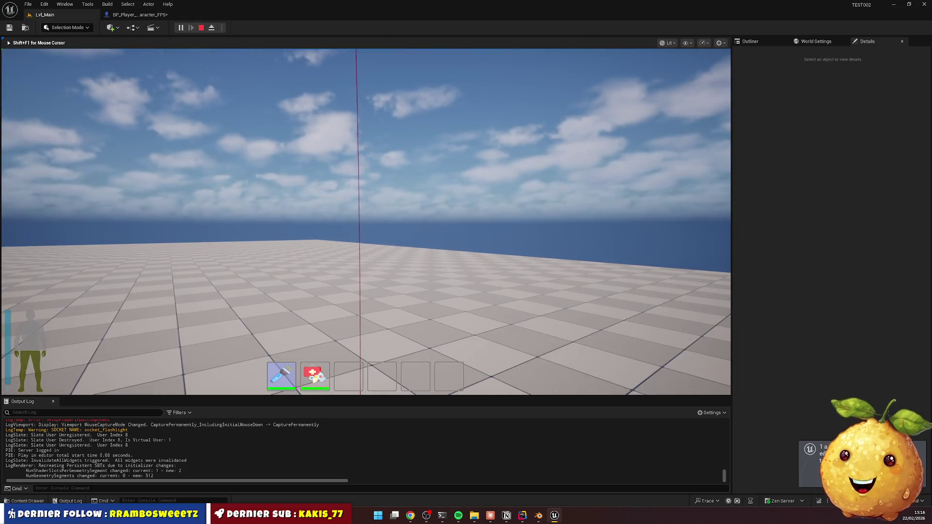
# Replay the game in a maximized New Editor Window, close it, then bring Chrome forward
pyautogui.press('Escape')
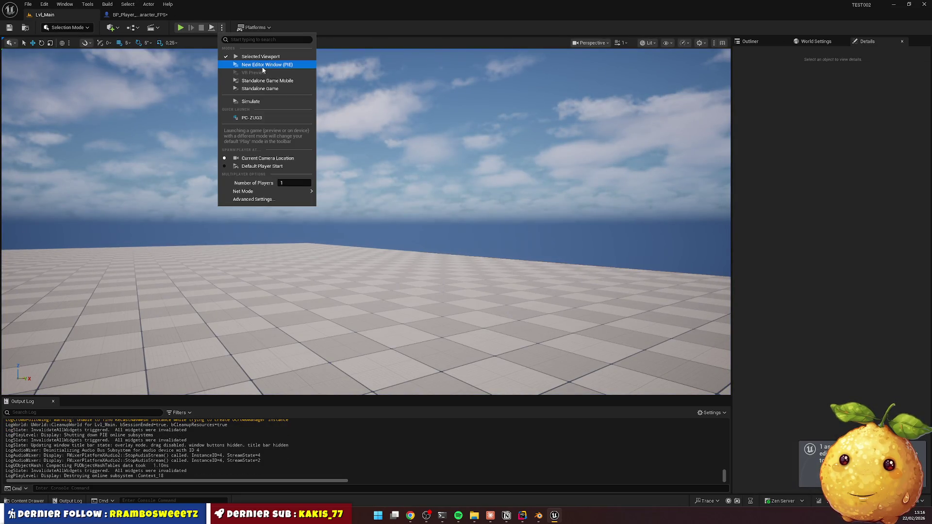
pyautogui.hotkey('alt', 'p')
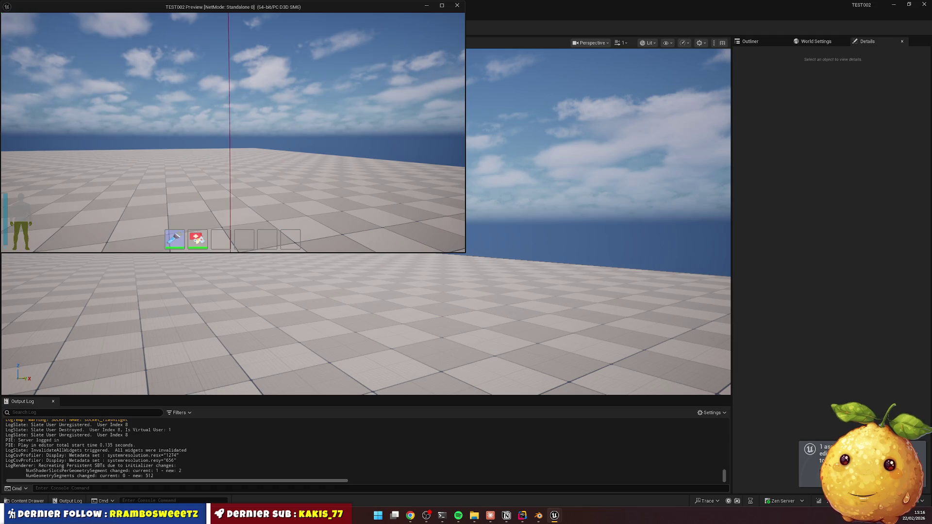
pyautogui.press('super')
pyautogui.press('super')
pyautogui.doubleClick(298, 7)
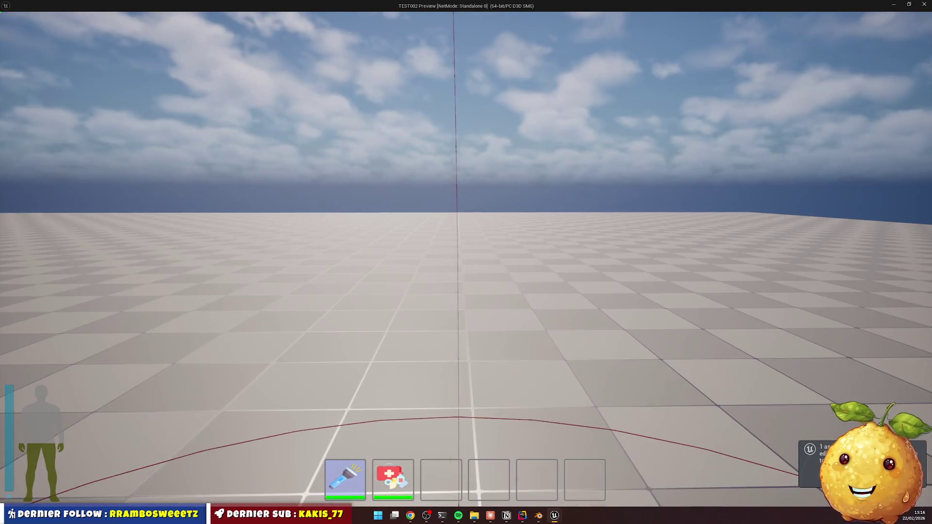
pyautogui.press('Escape')
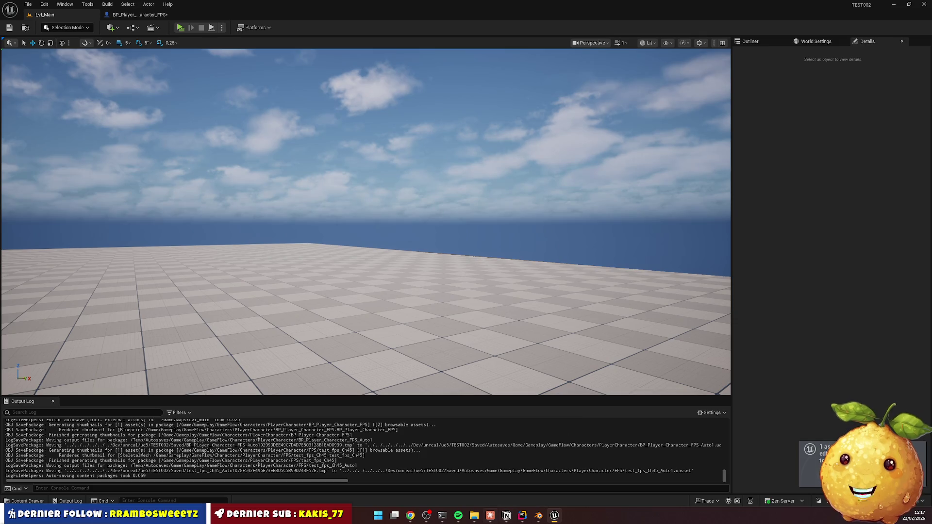
pyautogui.moveTo(491, 516)
pyautogui.click(411, 519)
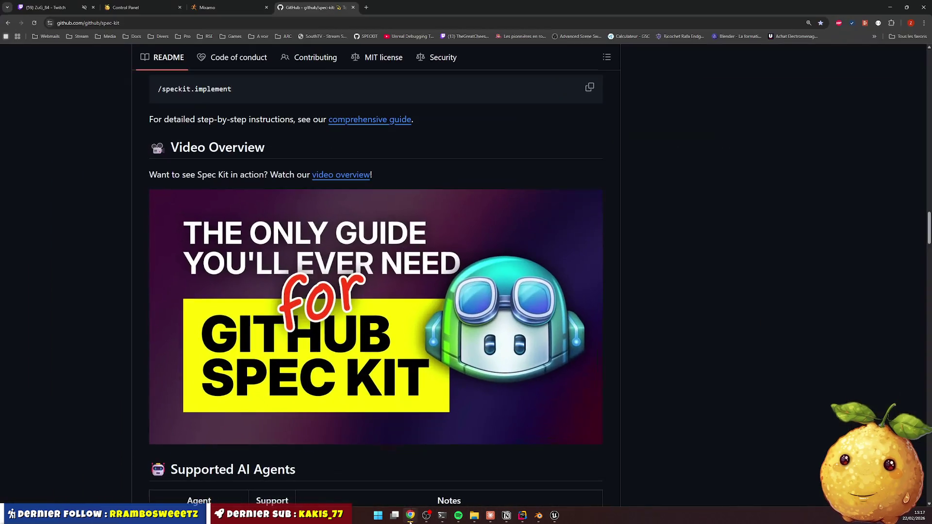
# Search Google in a new tab for 'pib export chine', then refine it to 'pib export chine pourcentage'
pyautogui.click(371, 9)
pyautogui.write('pi')
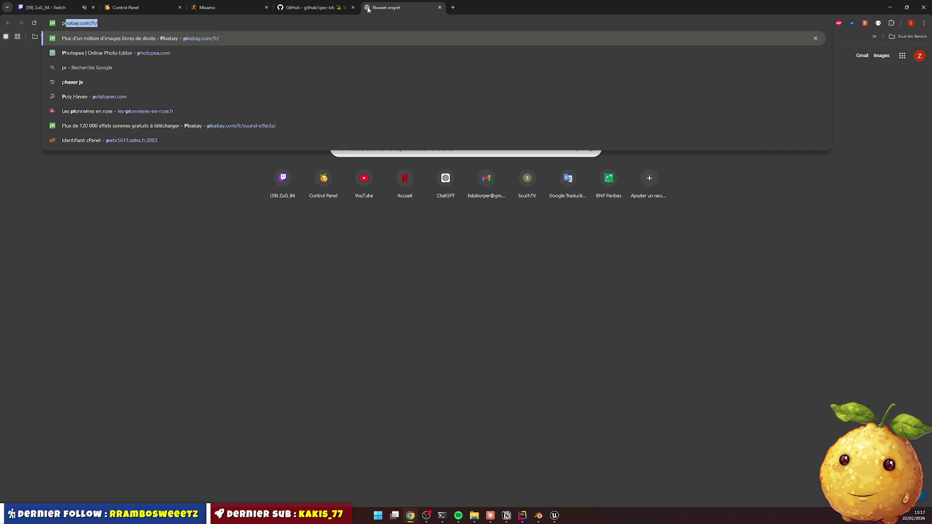
pyautogui.write('b export chine')
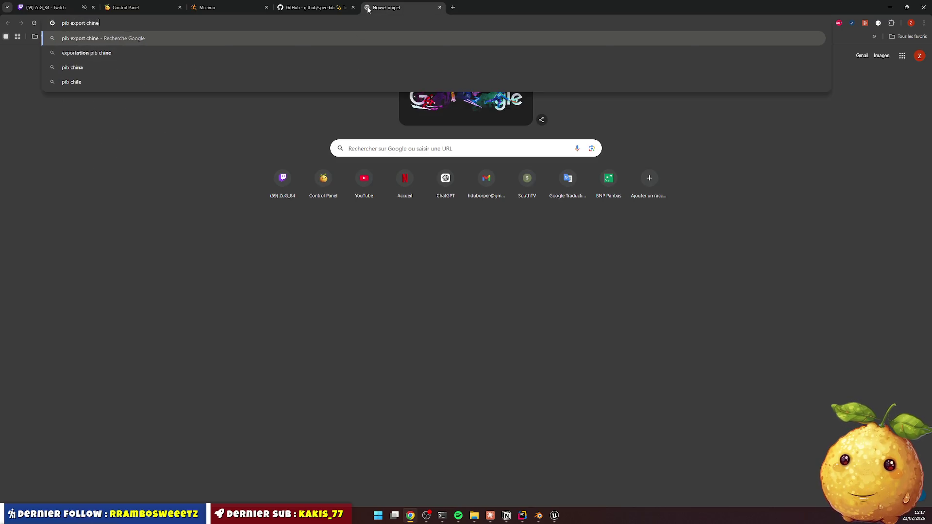
pyautogui.press('Return')
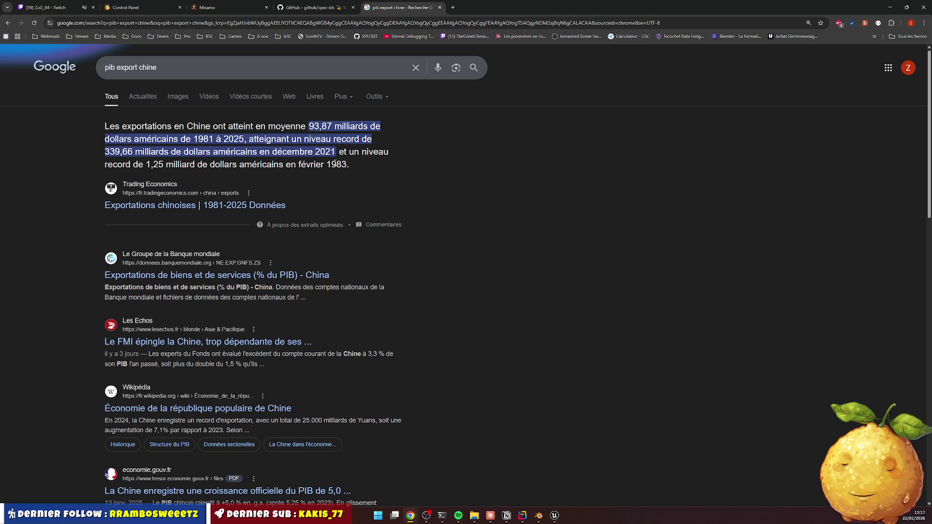
pyautogui.click(185, 68)
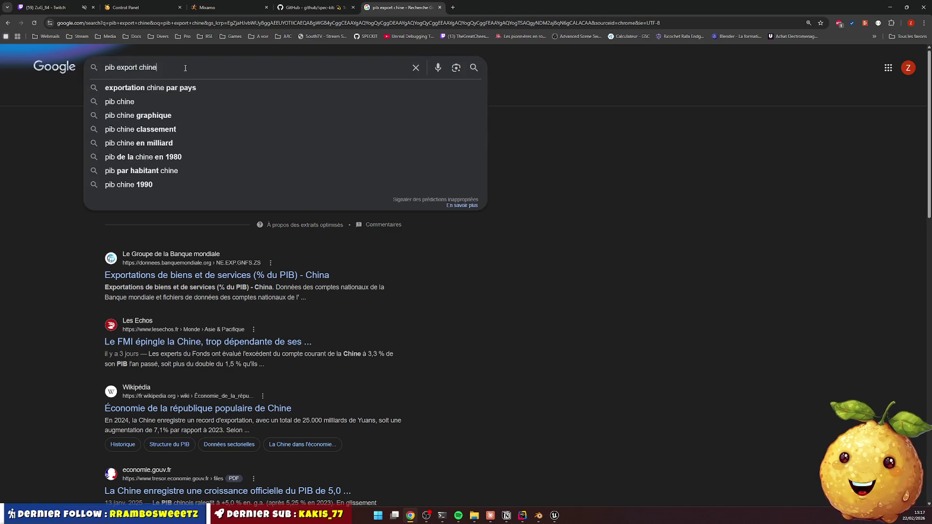
pyautogui.write('pourcentage')
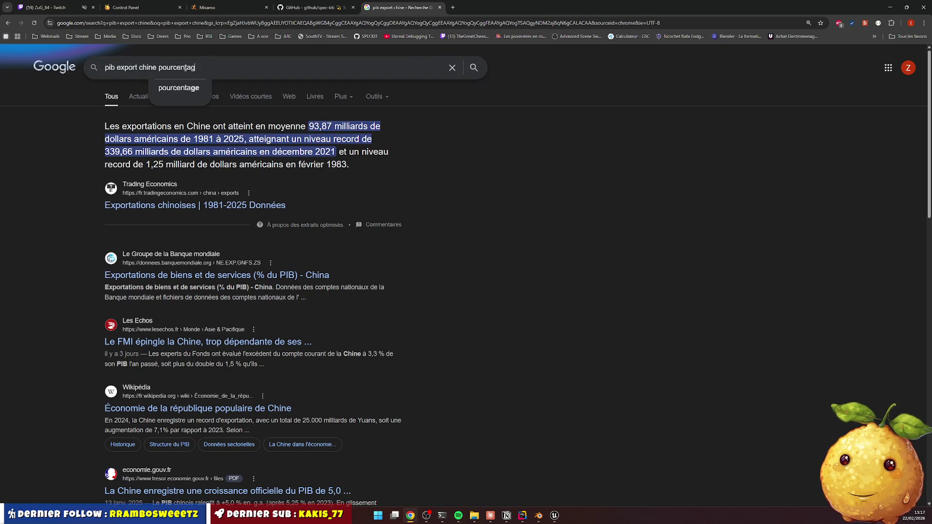
pyautogui.press('Return')
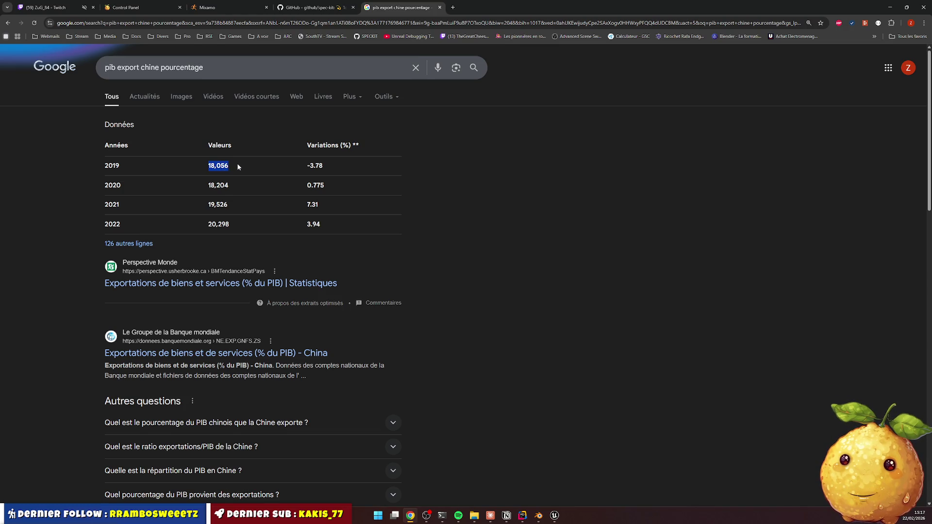
pyautogui.click(207, 226)
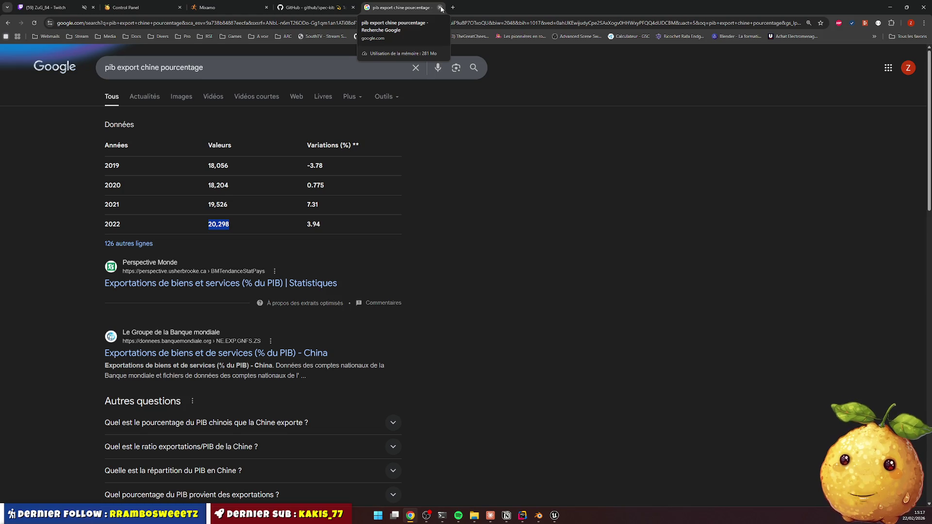
# Close the Google results tab and switch to the Mixamo tab
pyautogui.click(439, 7)
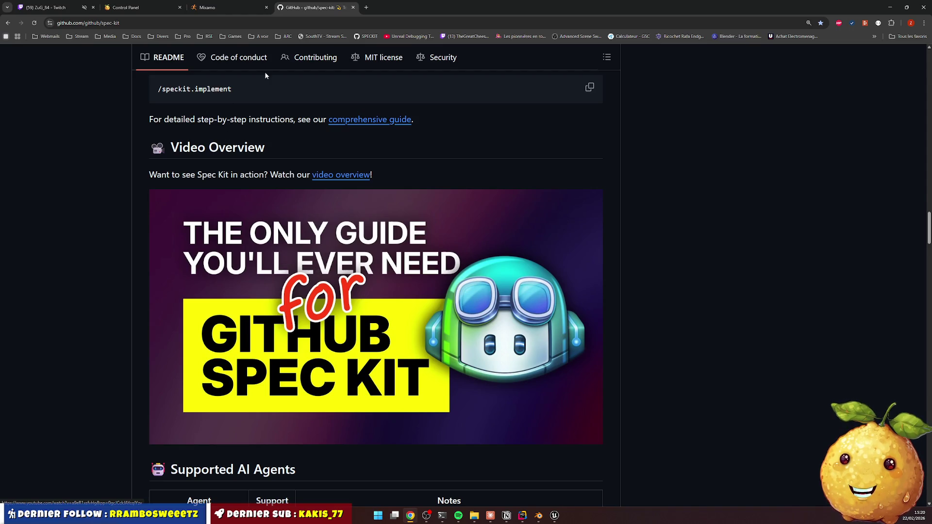
pyautogui.click(220, 6)
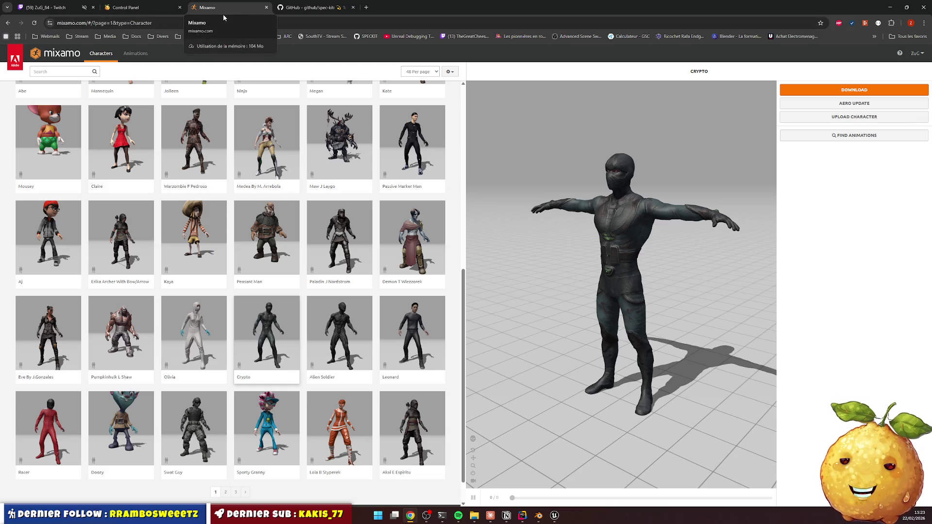
# Return to the GitHub spec-kit tab showing the README's Video Overview
pyautogui.click(326, 10)
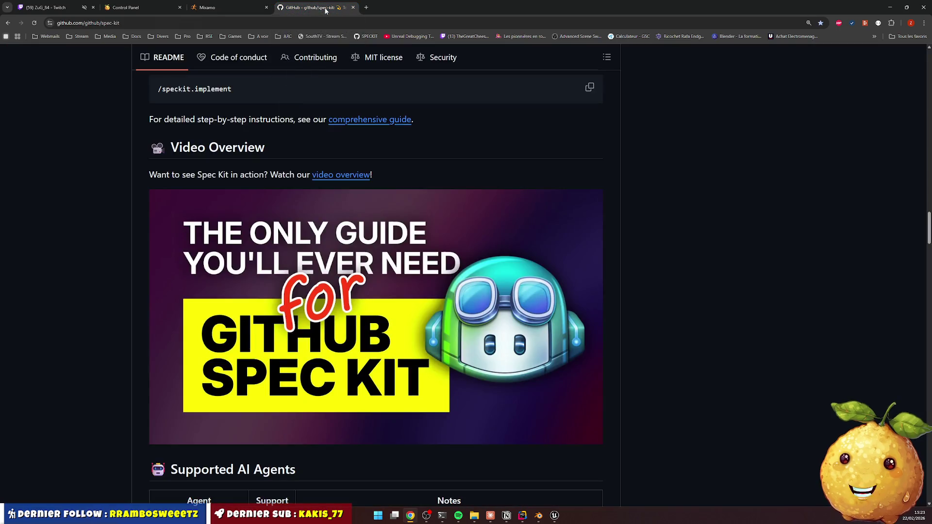
# Zoom in on the Crypto character in Mixamo's viewer and back out, then Alt+Tab to Unreal Editor
pyautogui.click(230, 14)
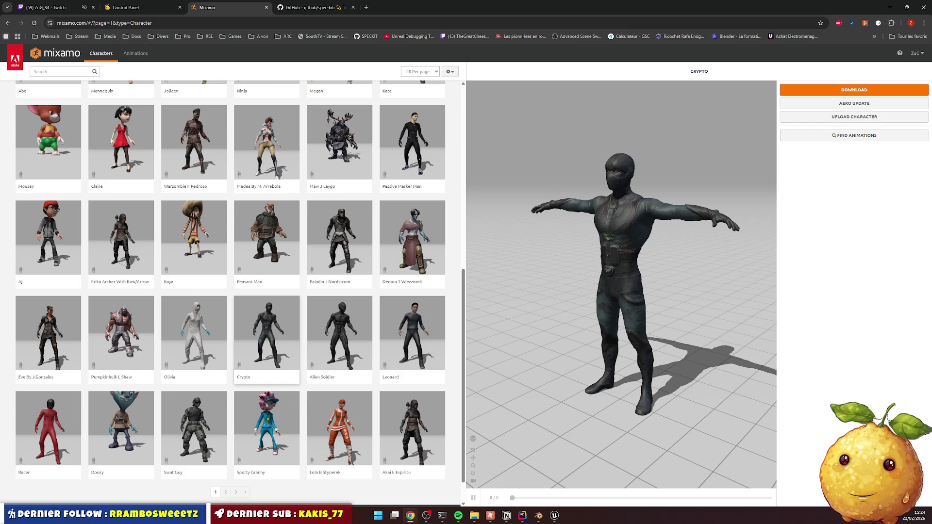
pyautogui.scroll(3, 534, 365)
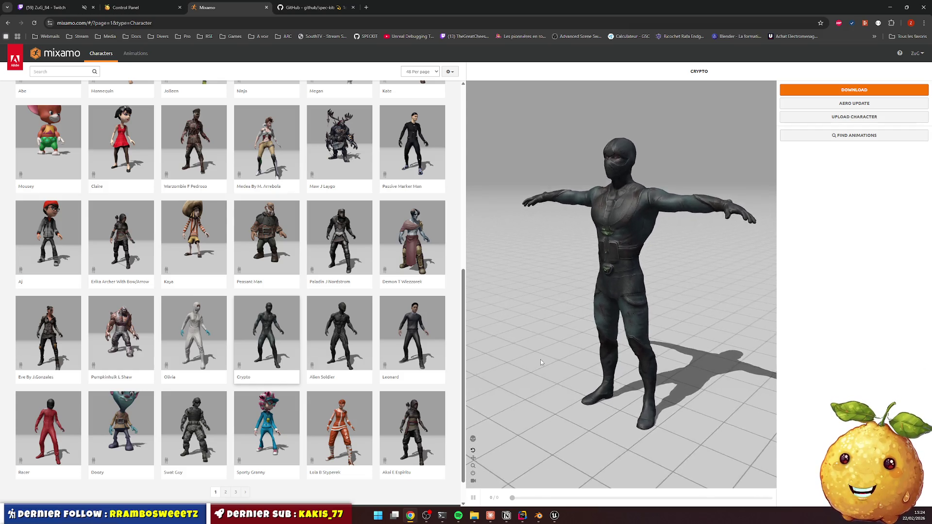
pyautogui.scroll(2, 543, 361)
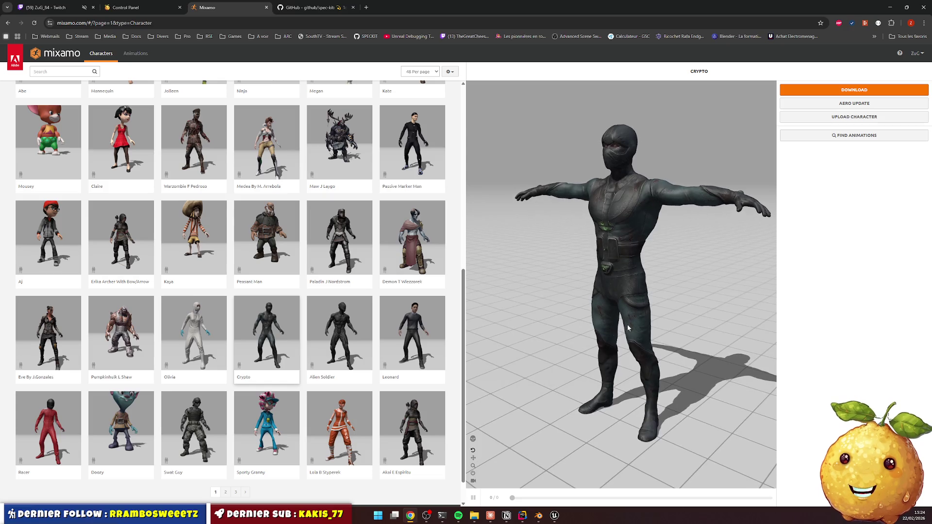
pyautogui.scroll(-3, 648, 310)
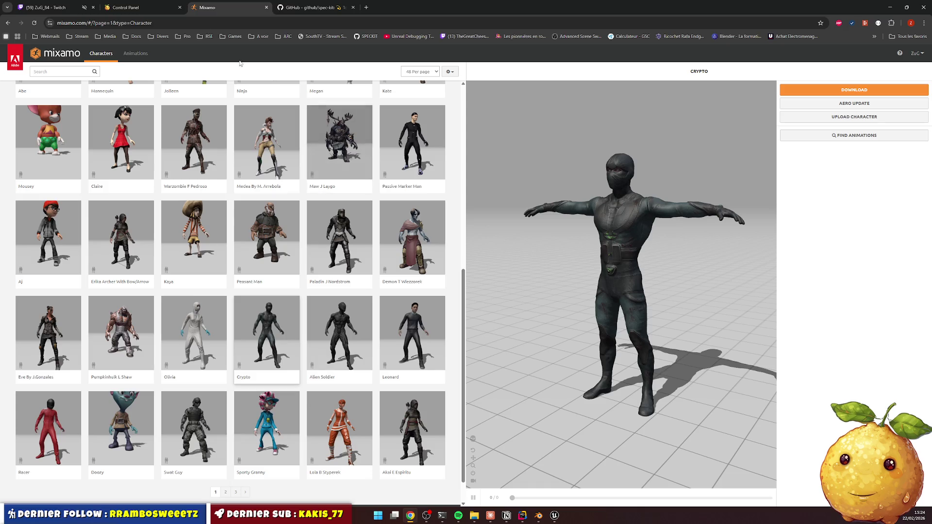
pyautogui.hotkey('alt', 'Tab')
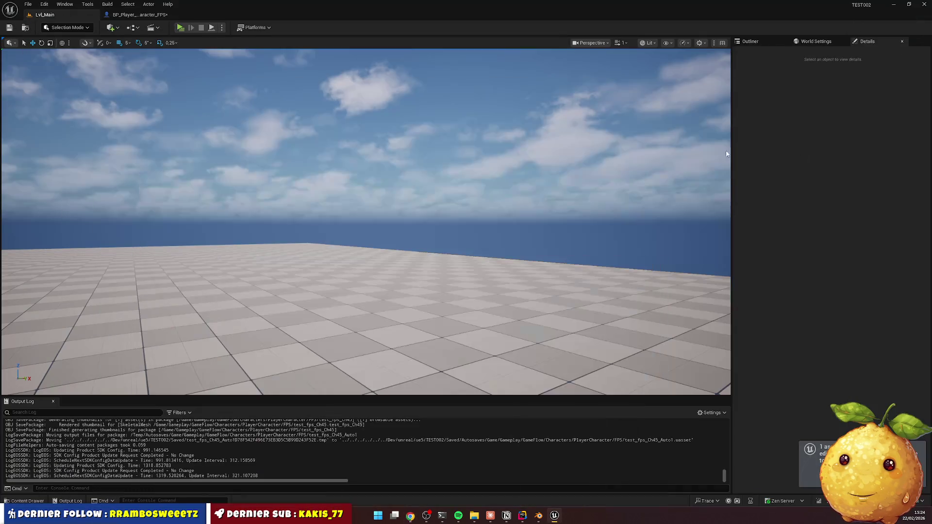
# Enlarge the output log and run a quick standalone play-test of the level
pyautogui.moveTo(581, 398); pyautogui.dragTo(614, 344)
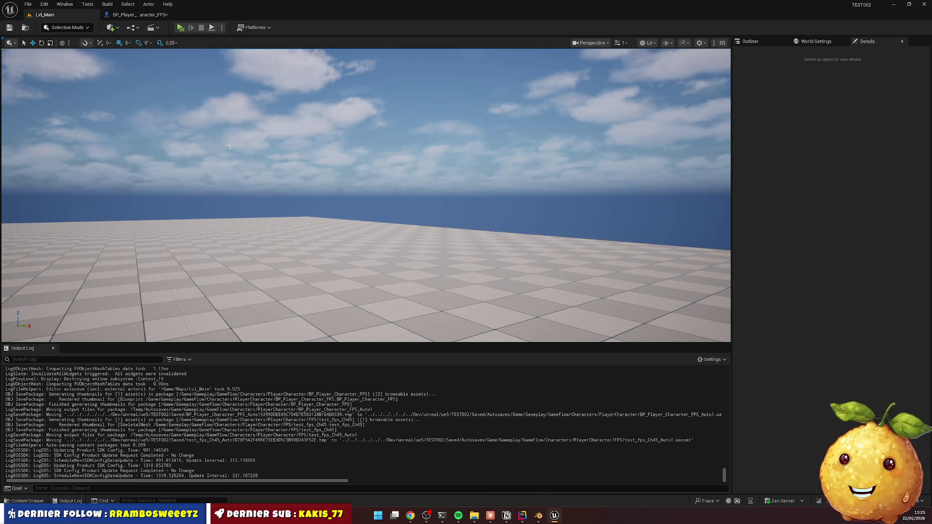
pyautogui.click(180, 28)
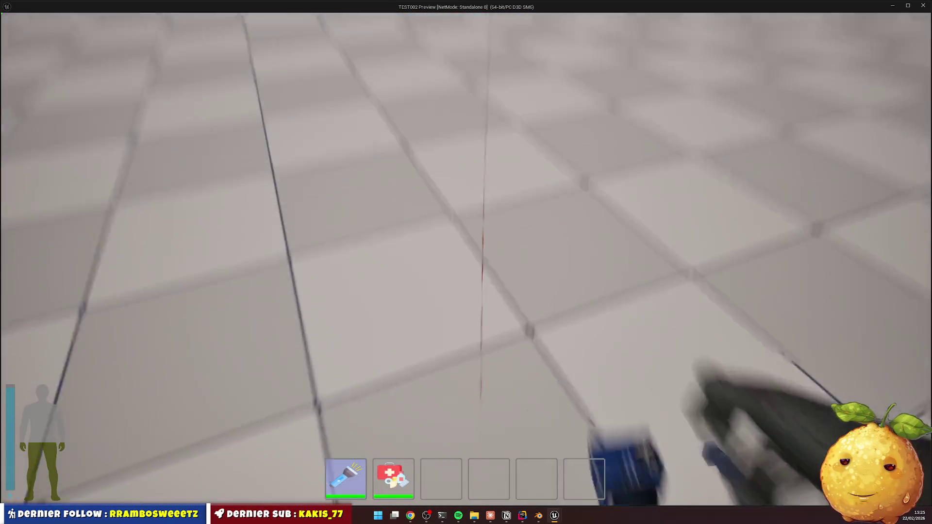
pyautogui.press('Escape')
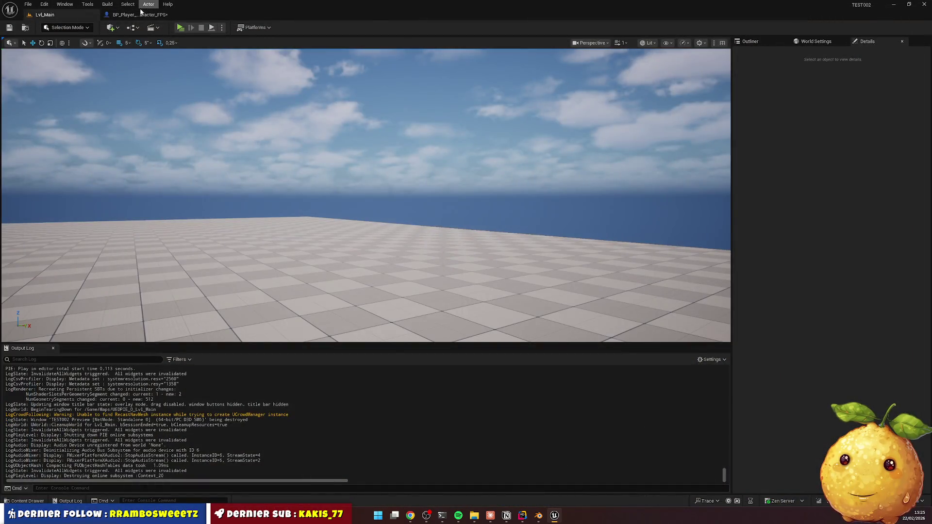
# Set Mesh FPS Location Z to 0 in BP_Player_Character_FPS and save the blueprint
pyautogui.click(139, 15)
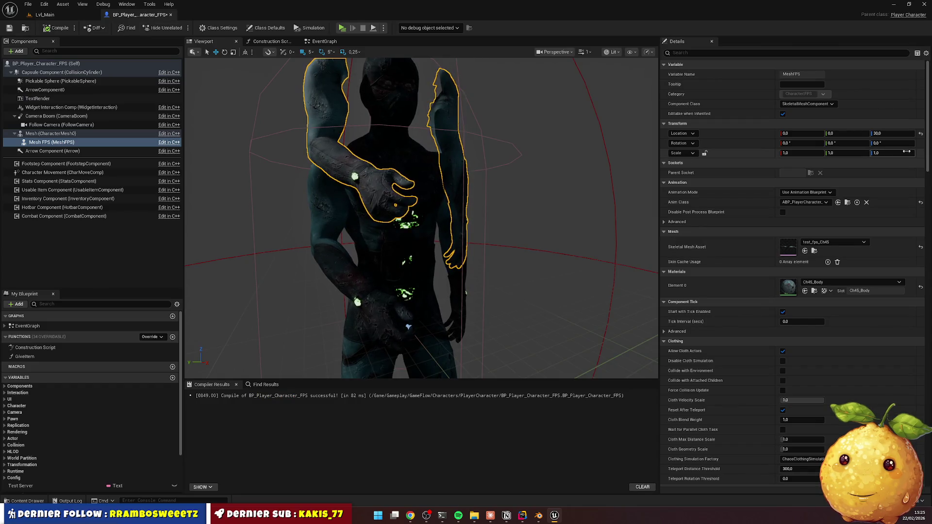
pyautogui.click(893, 133)
pyautogui.write('0')
pyautogui.press('Return')
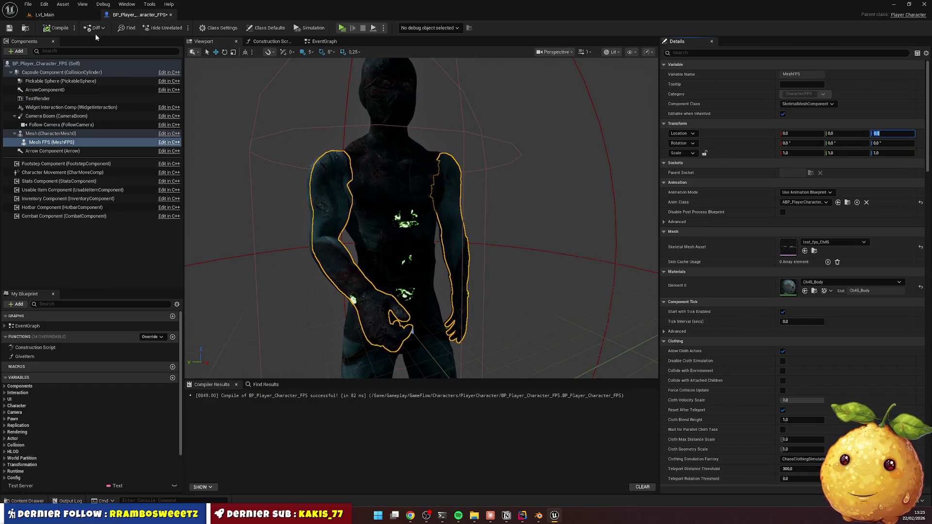
pyautogui.hotkey('ctrl', 's')
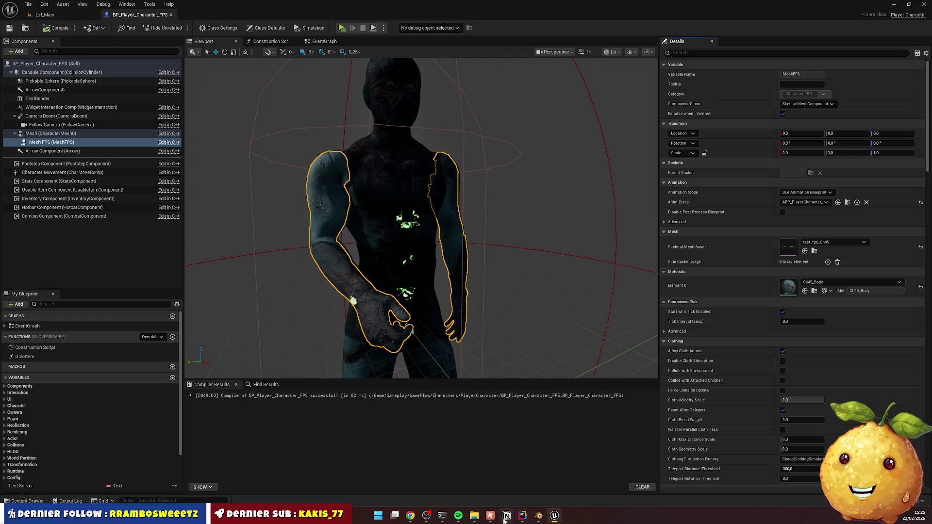
pyautogui.click(523, 516)
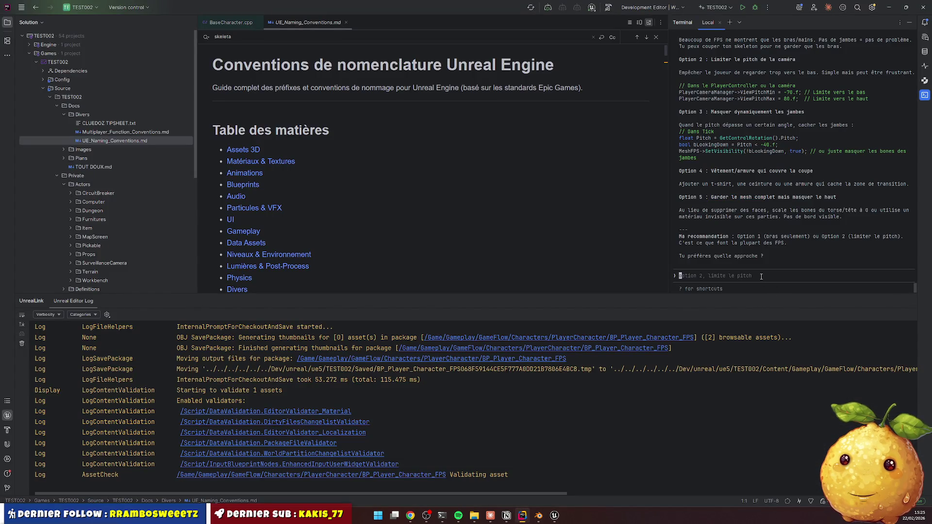
# Tell the assistant in French that the legs are fine but the arms sit too low
pyautogui.write('ok')
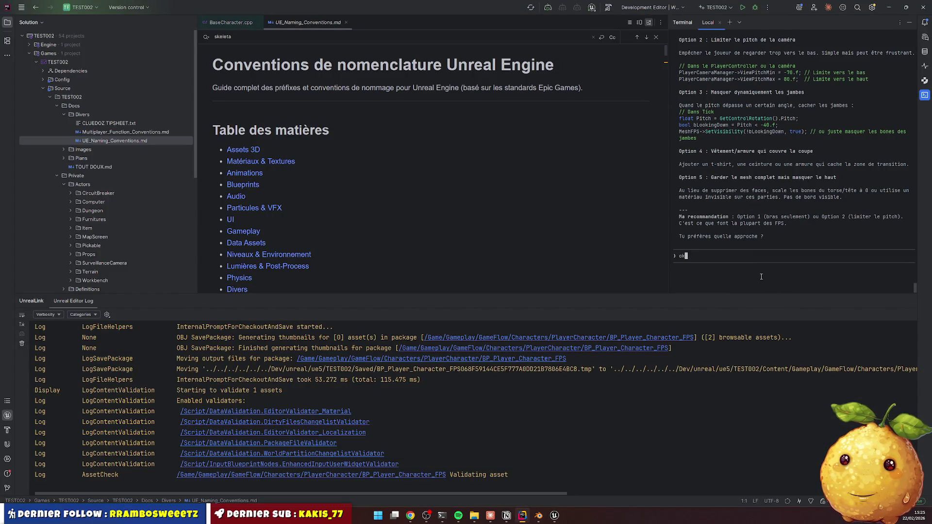
pyautogui.write(" c'est b")
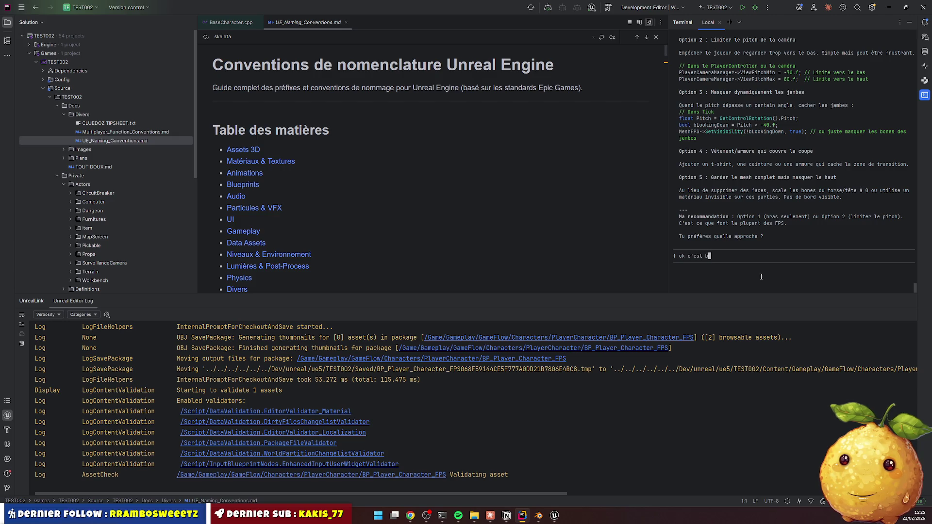
pyautogui.write('on pour les ')
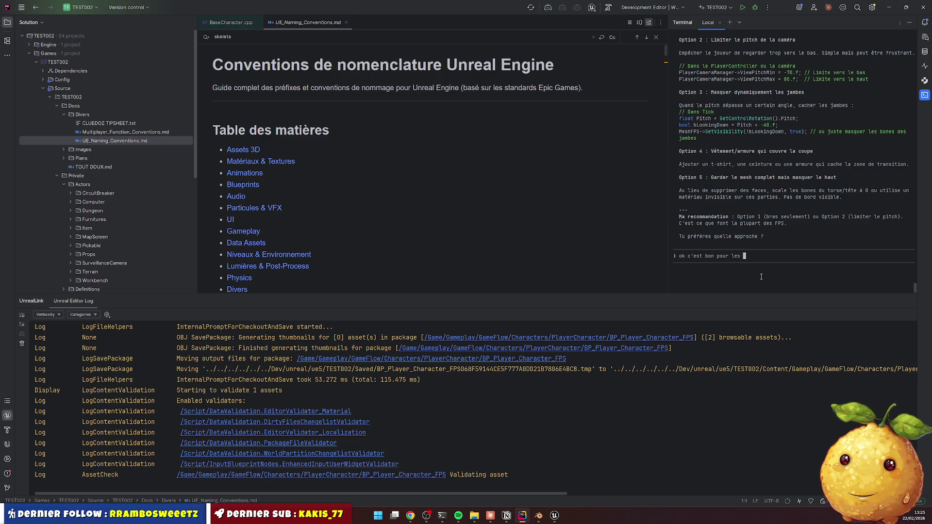
pyautogui.write('jambe. pa')
pyautogui.write('r contre le')
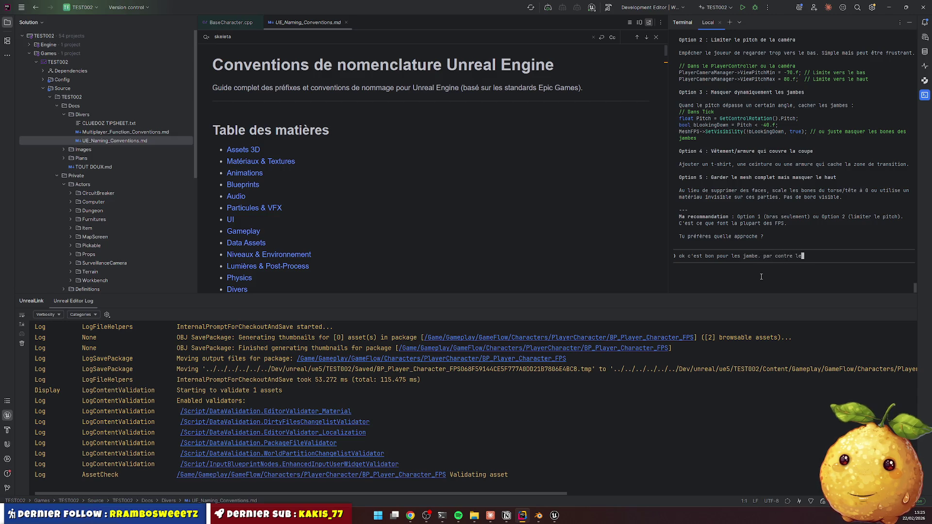
pyautogui.write('s bras so')
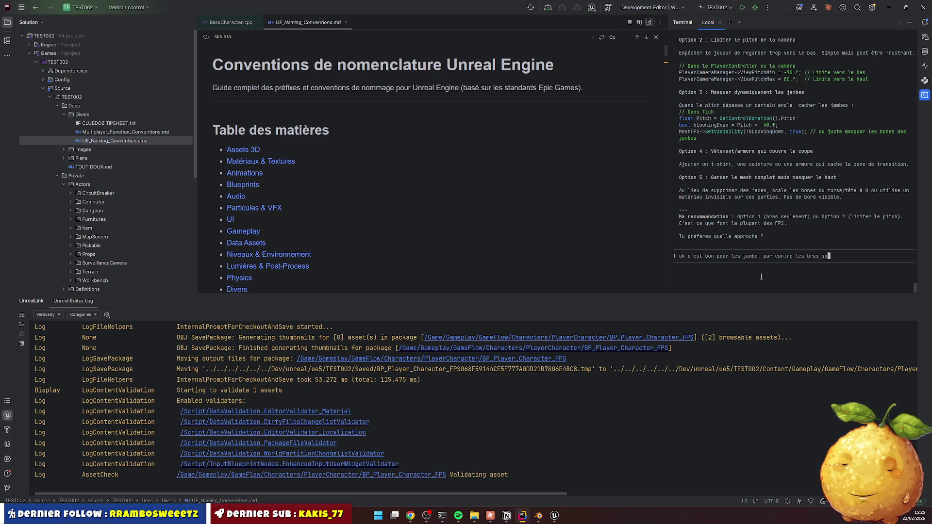
pyautogui.write('nt très bas. dans ')
pyautogui.write('bcp de ')
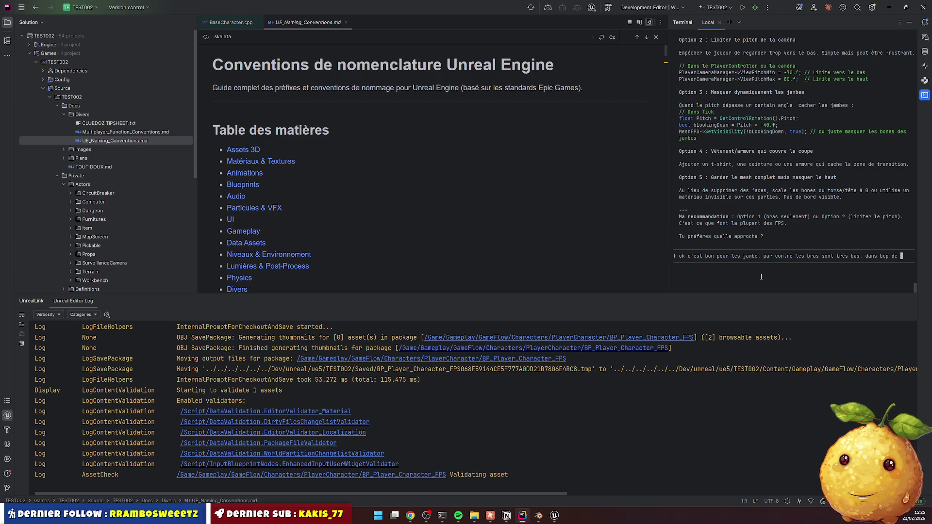
pyautogui.write('jeu on ')
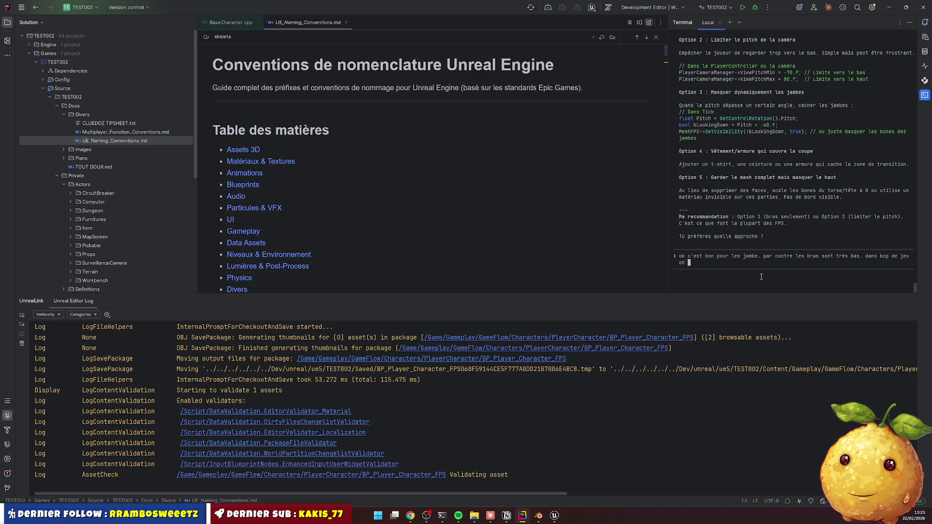
pyautogui.write('voit facileme')
pyautogui.write('nt les m')
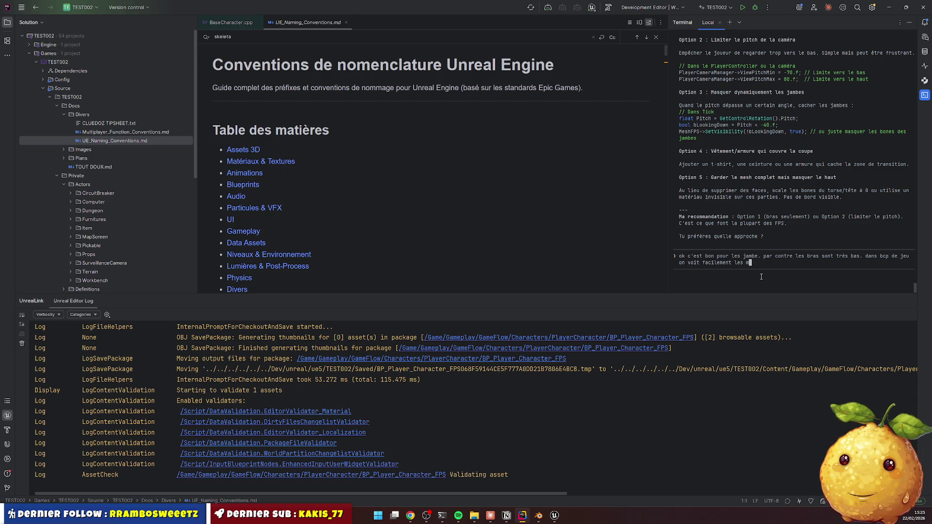
pyautogui.write('ais. l')
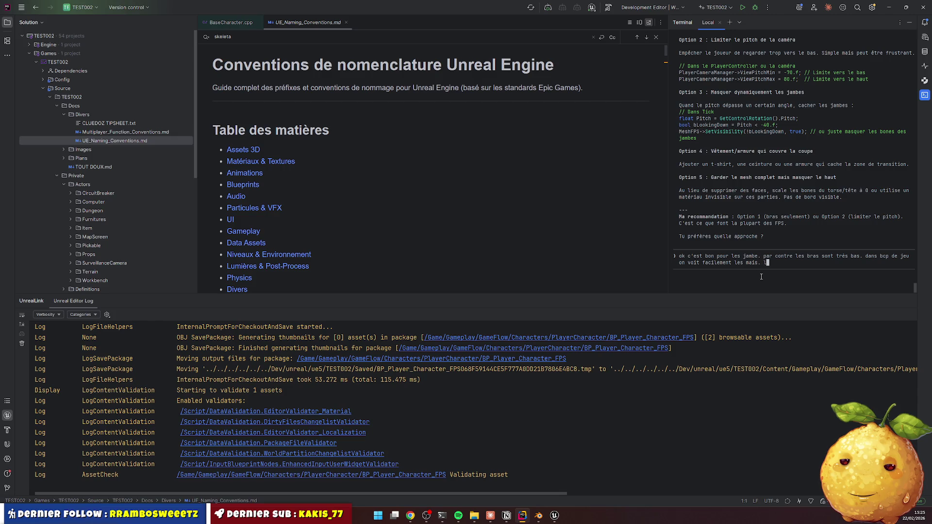
pyautogui.write('à il faut que je ')
pyautogui.write('regarde ')
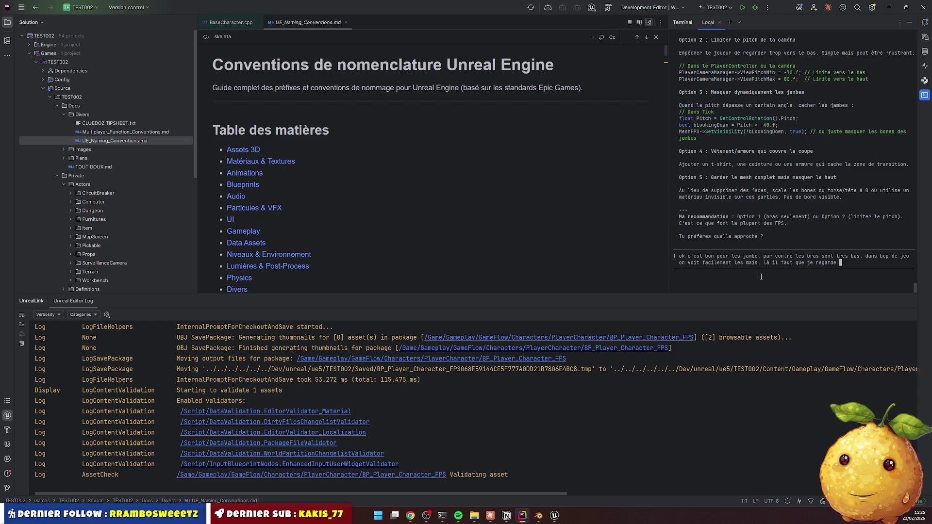
pyautogui.write('fort verd')
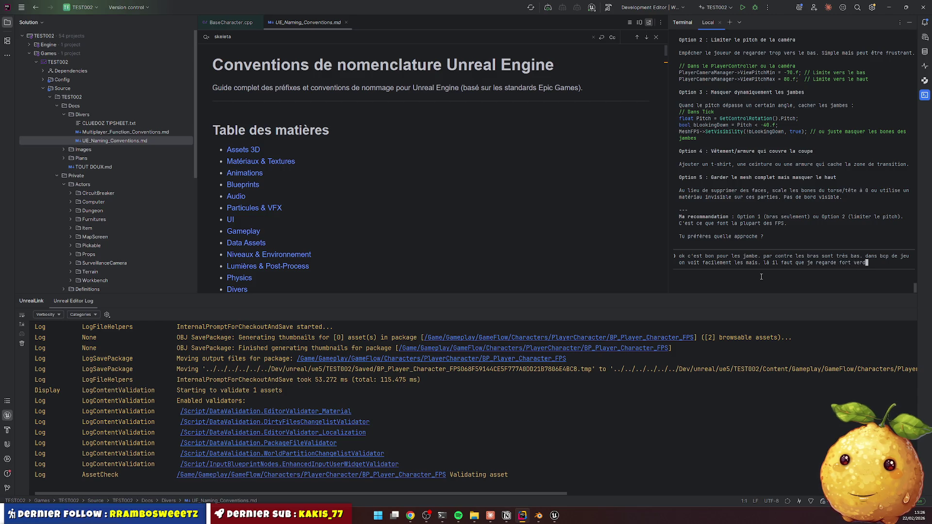
pyautogui.press('BackSpace')
pyautogui.write('s le bas. apr')
pyautogui.write('ès ca dé"pen')
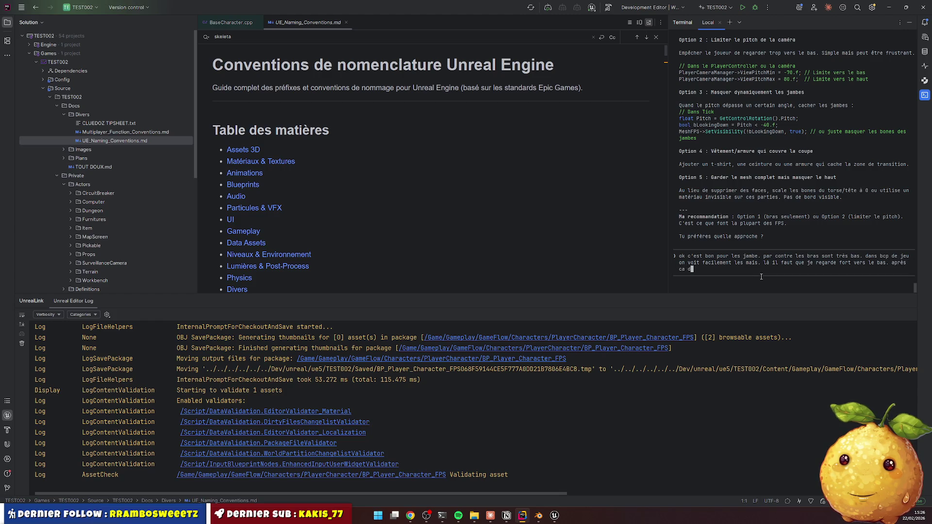
pyautogui.press('BackSpace')
pyautogui.press('BackSpace')
pyautogui.press('BackSpace')
pyautogui.write('penfdn')
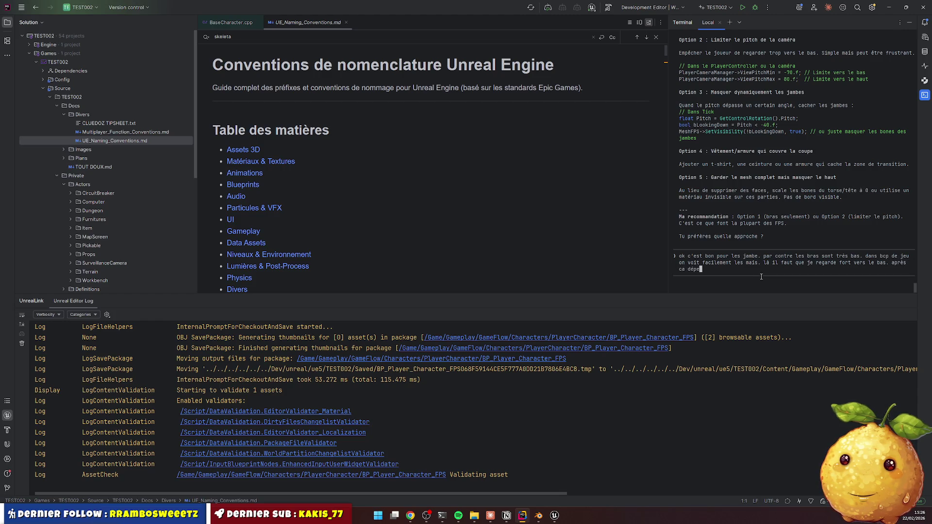
pyautogui.press('BackSpace')
pyautogui.press('BackSpace')
pyautogui.press('BackSpace')
pyautogui.write('dra ')
pyautogui.write('de ce que j')
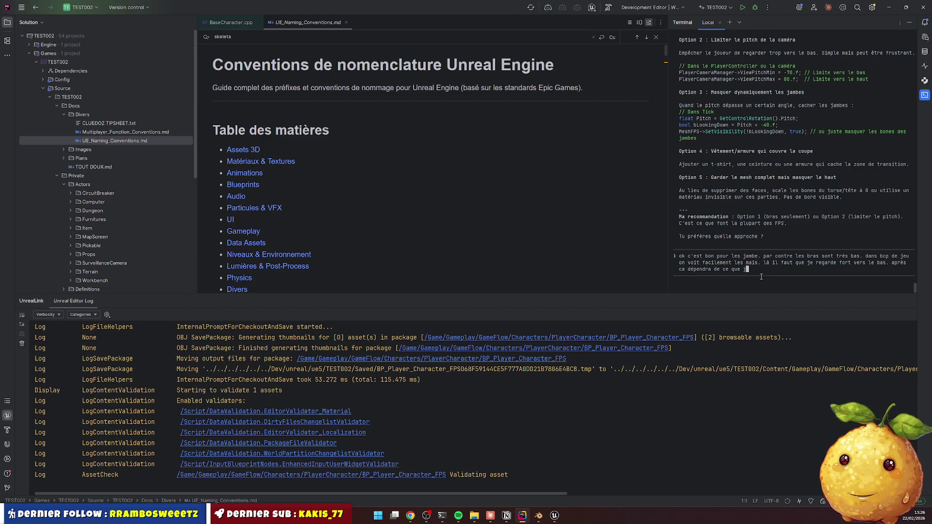
pyautogui.write("'ai en main")
pyautogui.press('Return')
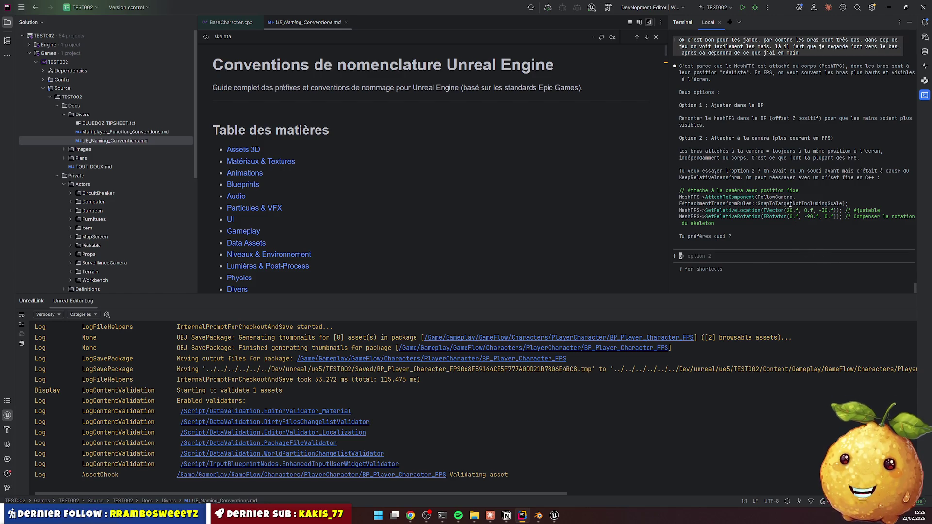
# Ask the assistant whether the camera isn't at real head height
pyautogui.scroll(1, 753, 218)
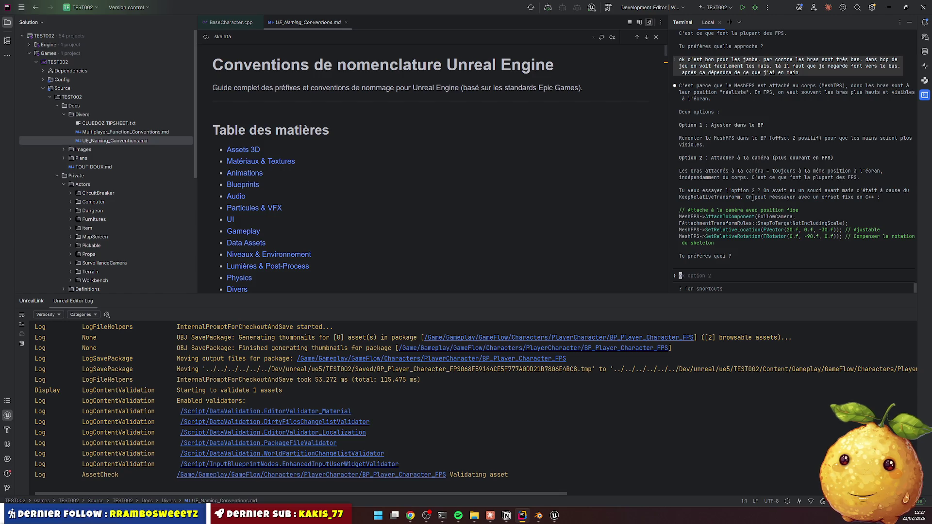
pyautogui.write('ca v')
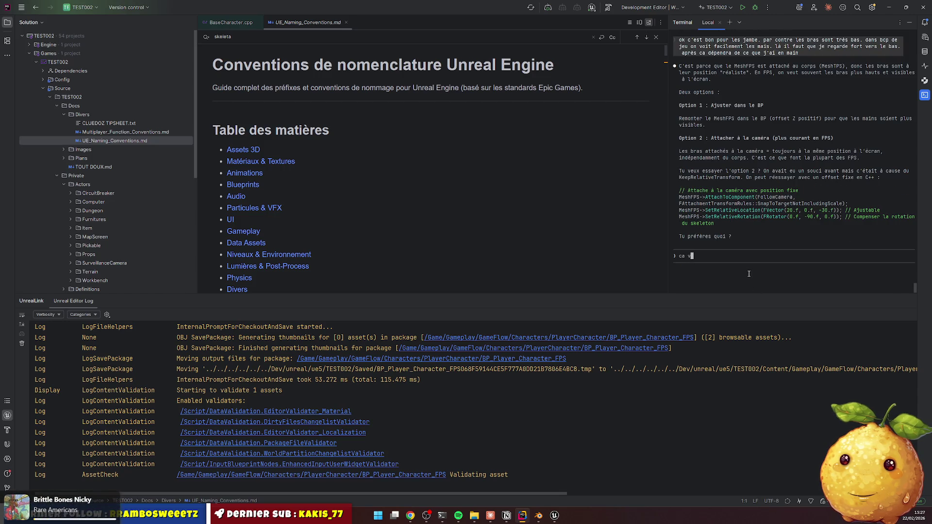
pyautogui.write('eut dire que la ')
pyautogui.write("camera n'e")
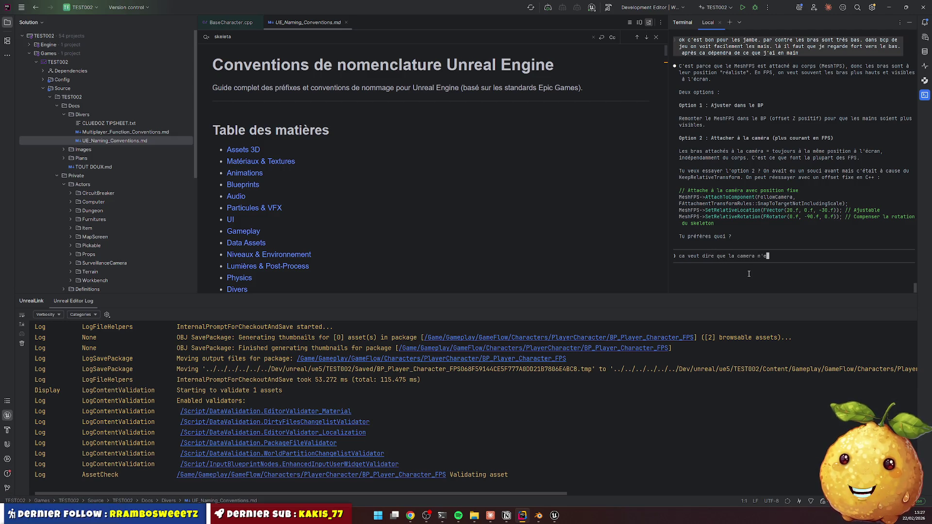
pyautogui.write('st ')
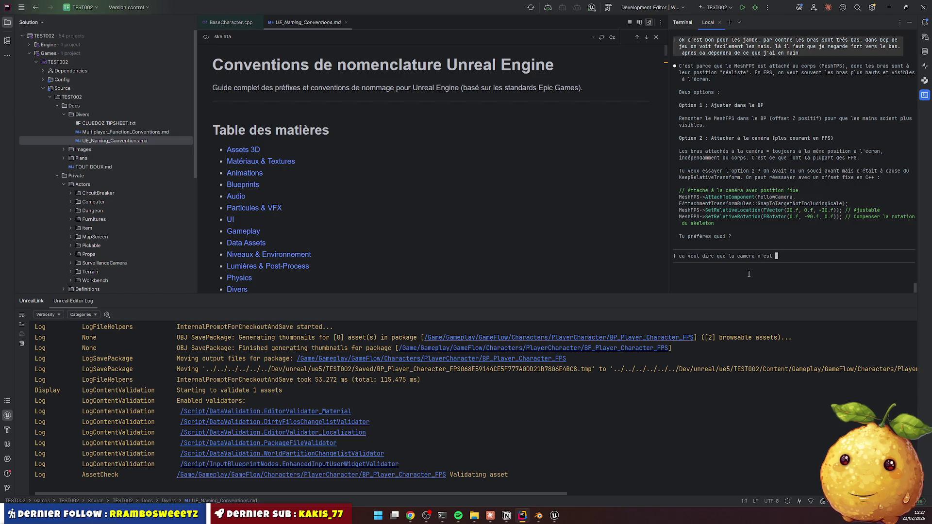
pyautogui.write('pas à la haute')
pyautogui.write('ur de ')
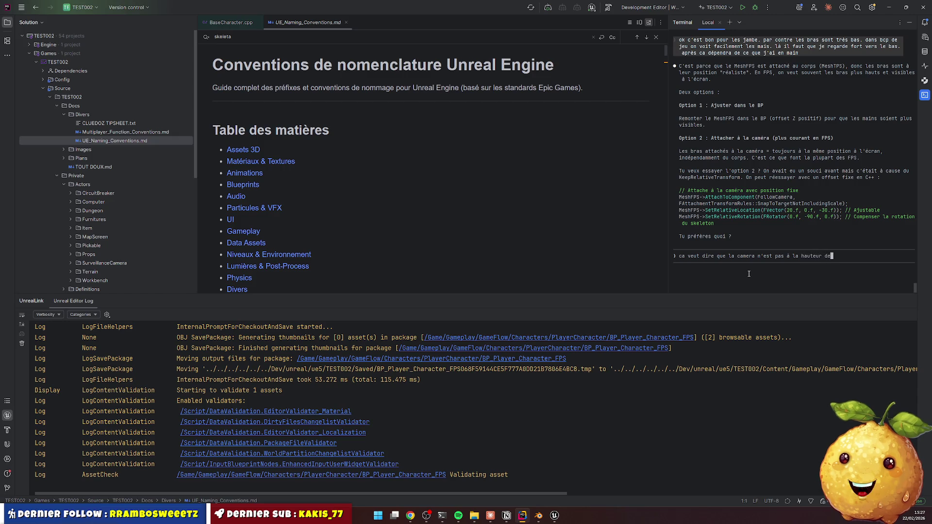
pyautogui.write('la ')
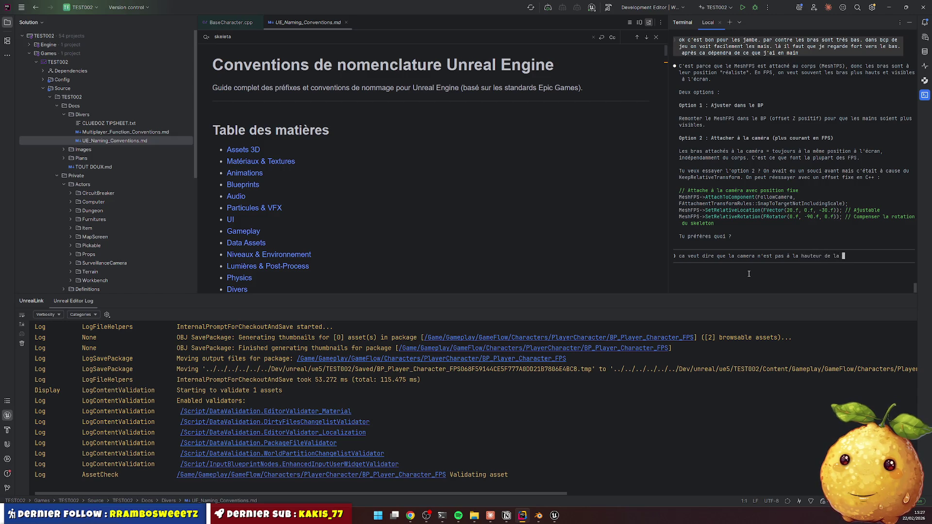
pyautogui.write('ette réelle ?.')
pyautogui.press('Return')
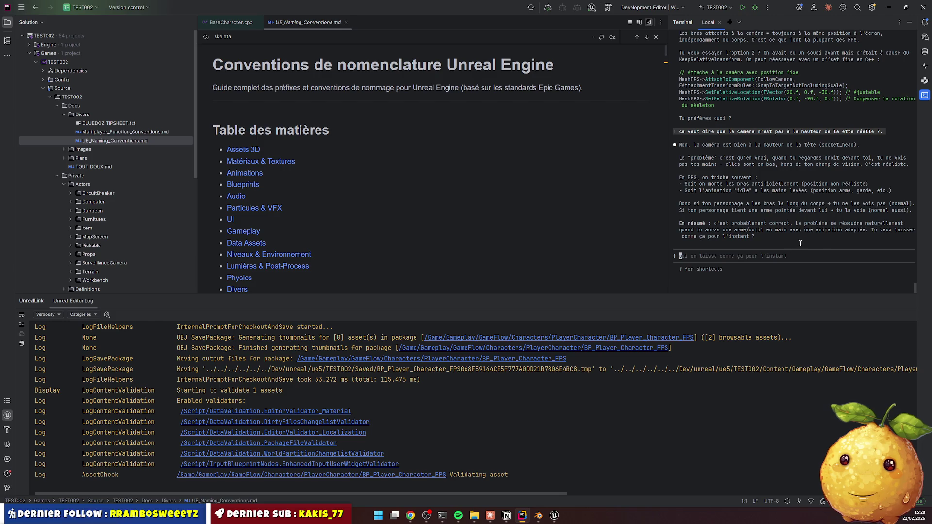
# Play-test Lvl_Main standalone, dropping the held device with G and walking toward it
pyautogui.click(889, 10)
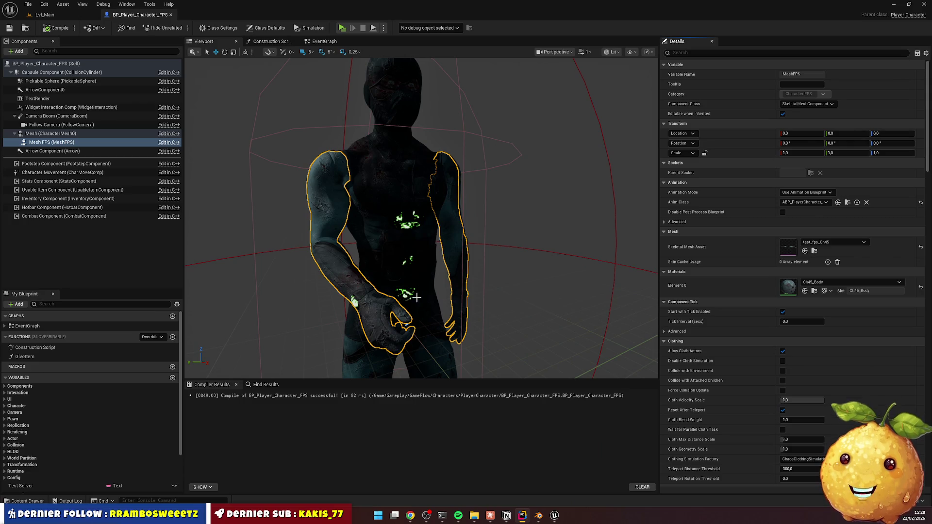
pyautogui.click(44, 15)
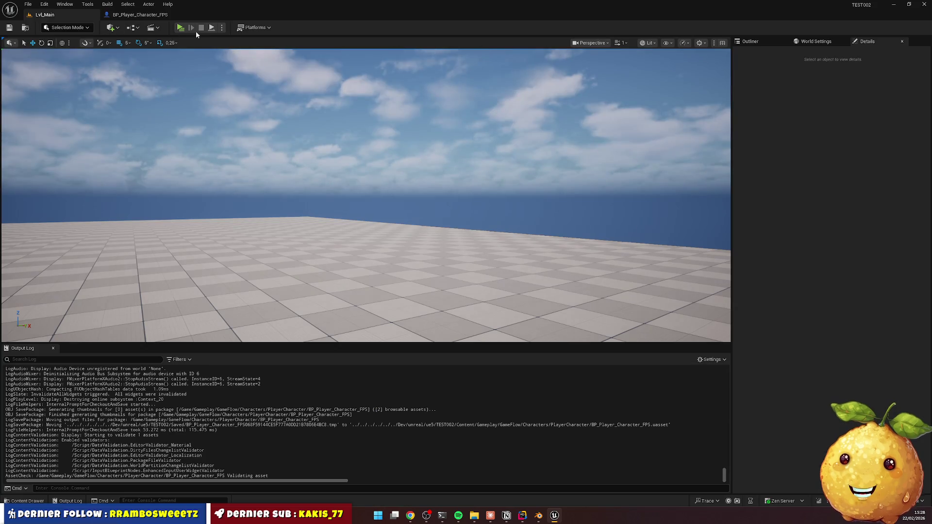
pyautogui.click(182, 26)
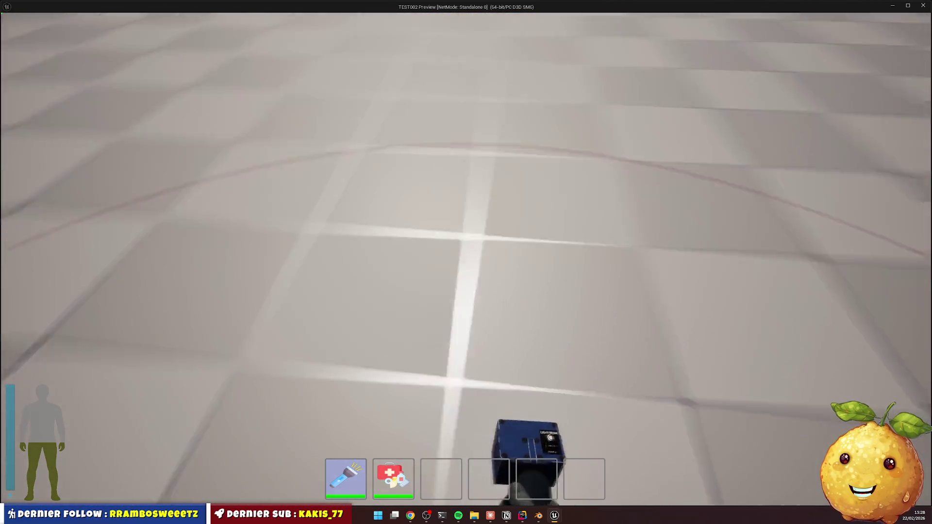
pyautogui.press('g')
pyautogui.press('w')
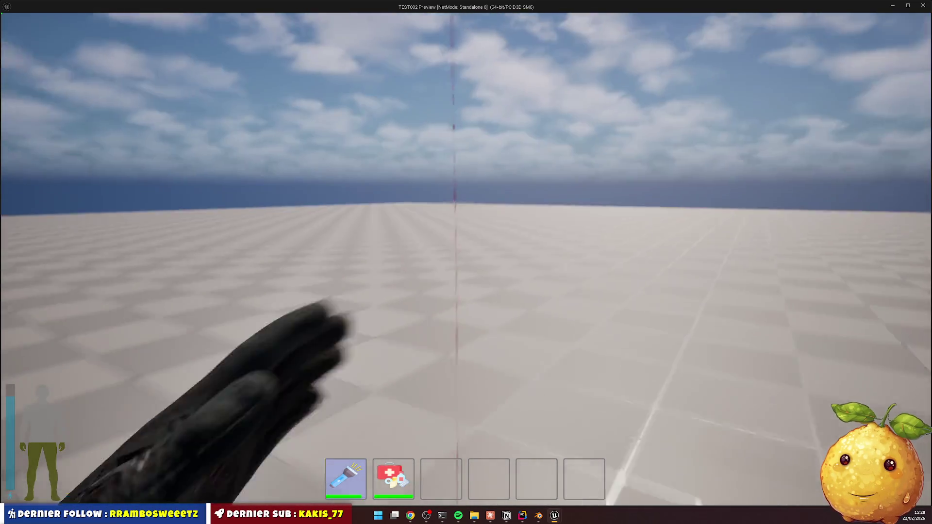
pyautogui.press('Escape')
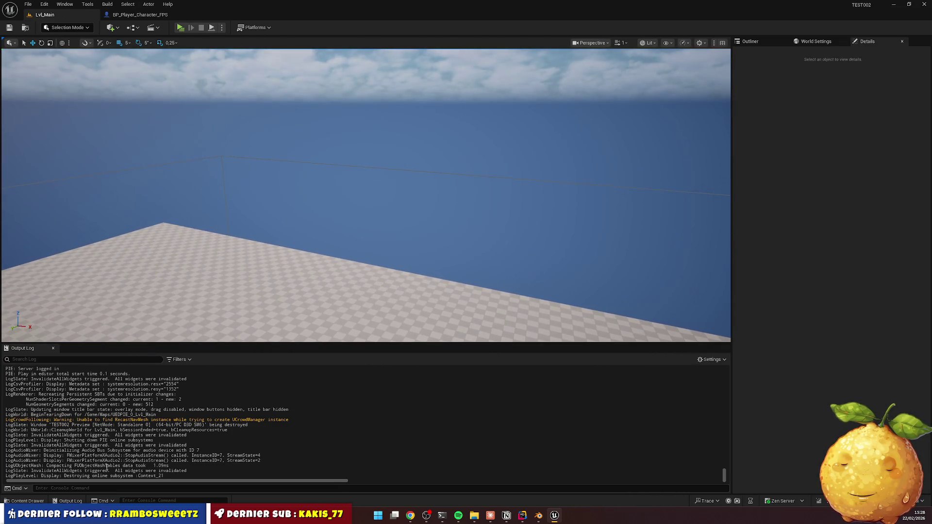
# Browse the Content Drawer to the Gameplay > Config folder
pyautogui.click(37, 504)
pyautogui.click(400, 312)
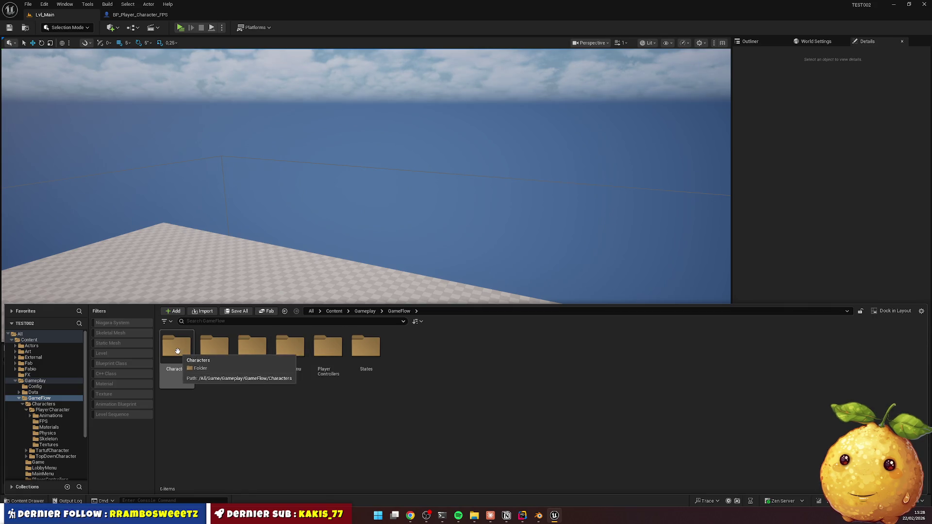
pyautogui.hotkey('alt', 'Left')
pyautogui.click(400, 311)
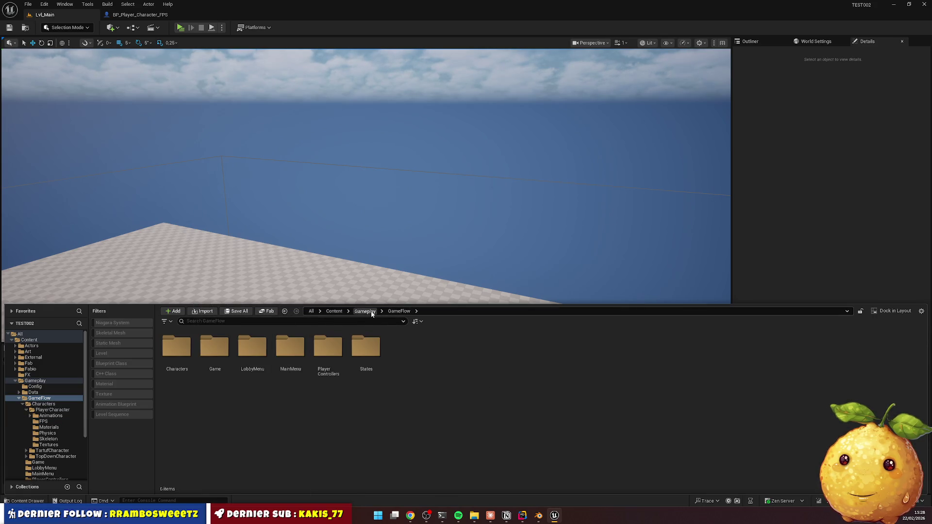
pyautogui.click(365, 311)
pyautogui.click(188, 348)
pyautogui.doubleClick(188, 348)
# Open DA_GenerationConfig and turn on Generate Dungeon
pyautogui.doubleClick(215, 346)
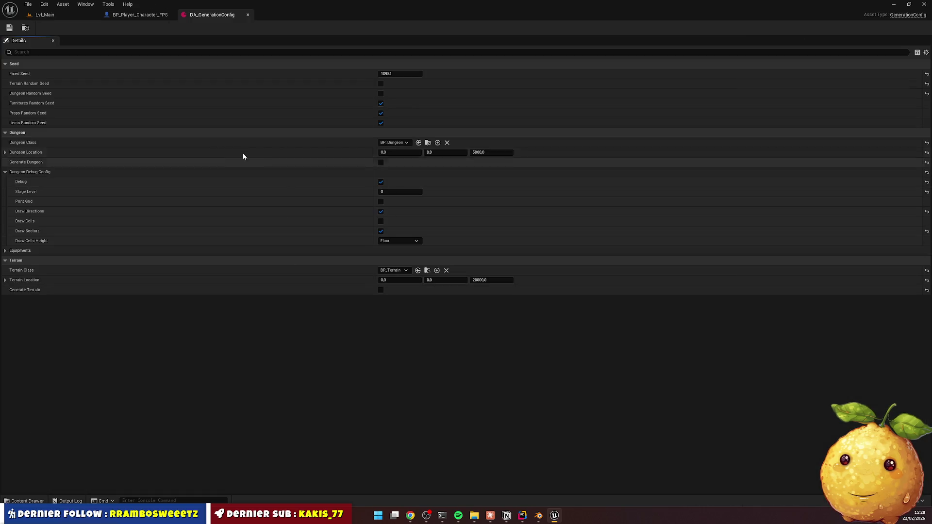
pyautogui.click(380, 163)
pyautogui.click(49, 14)
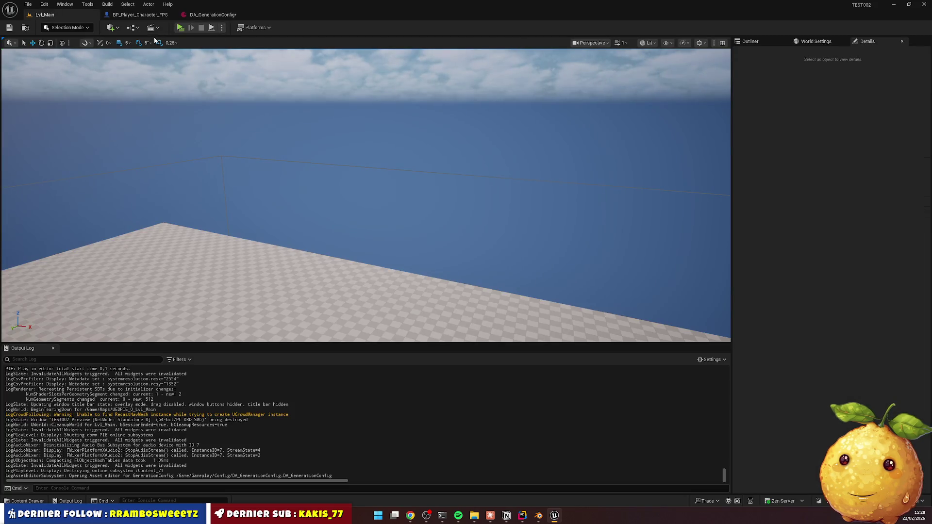
# Save all changes, then start and stop a quick play-in-editor run
pyautogui.hotkey('ctrl', 'shift', 's')
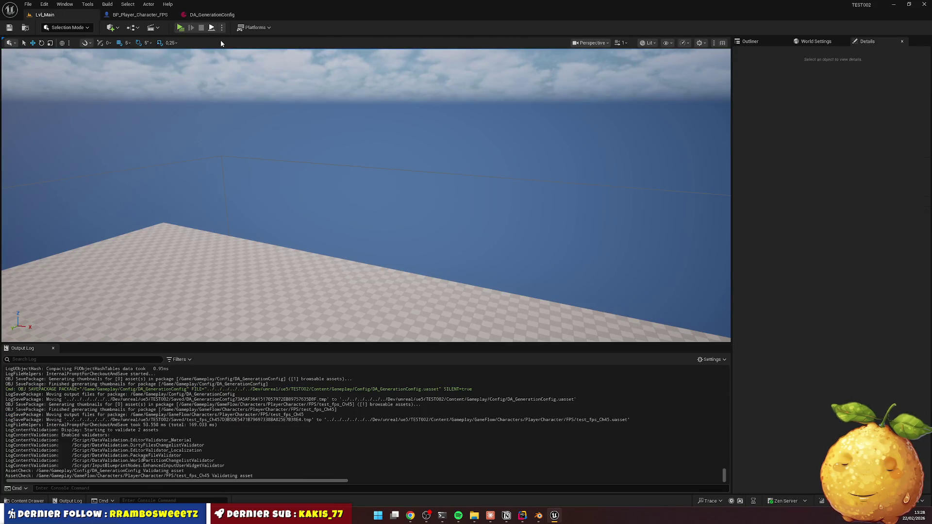
pyautogui.hotkey('alt', 'p')
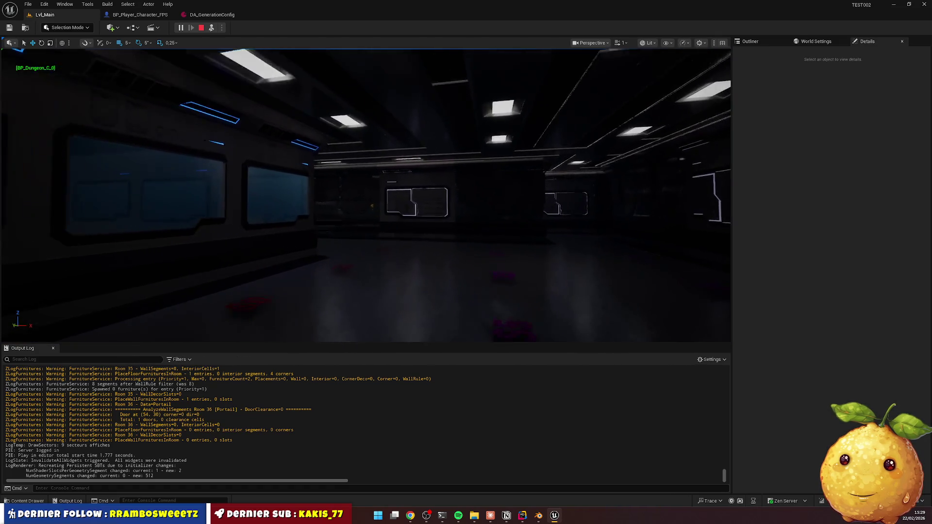
pyautogui.hotkey('shift', 'F1')
pyautogui.click(201, 27)
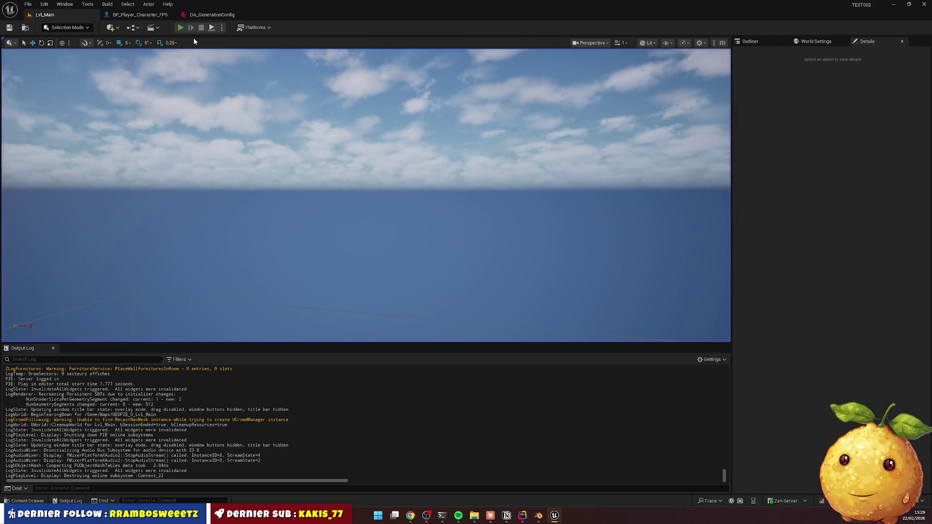
# Play-test the generated dungeon, walking its corridors with the flashlight
pyautogui.hotkey('alt', 'p')
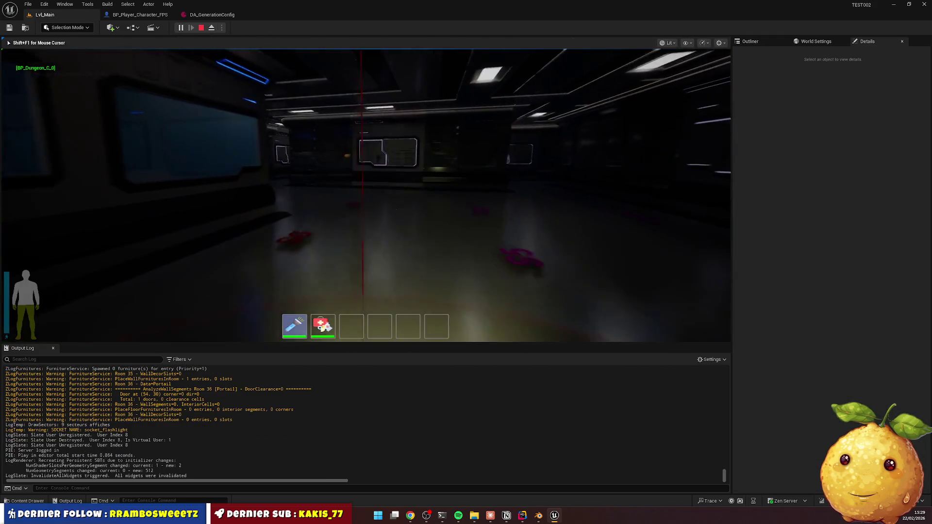
pyautogui.press('w')
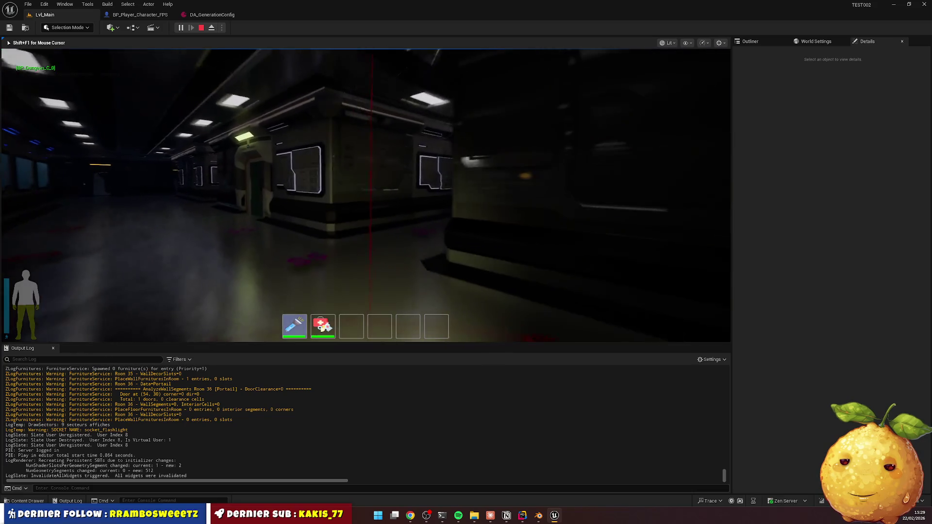
pyautogui.press('w')
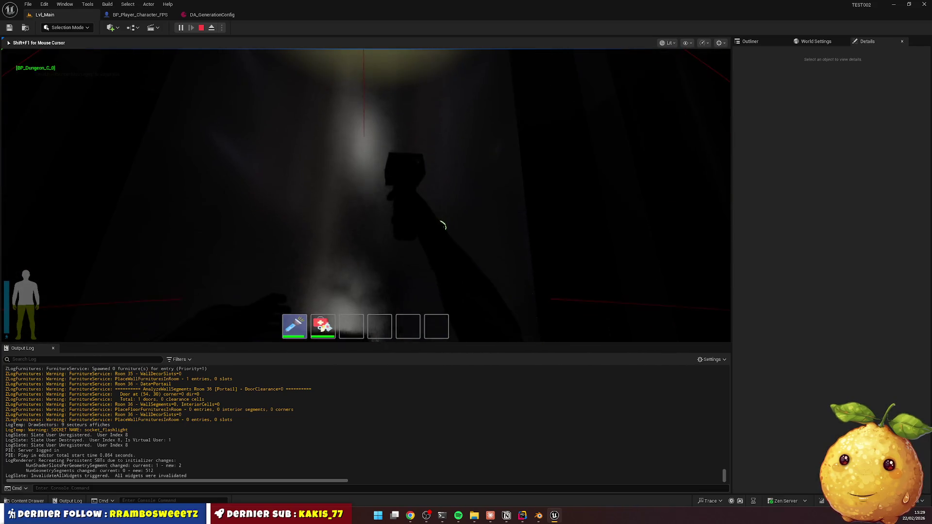
pyautogui.press('w')
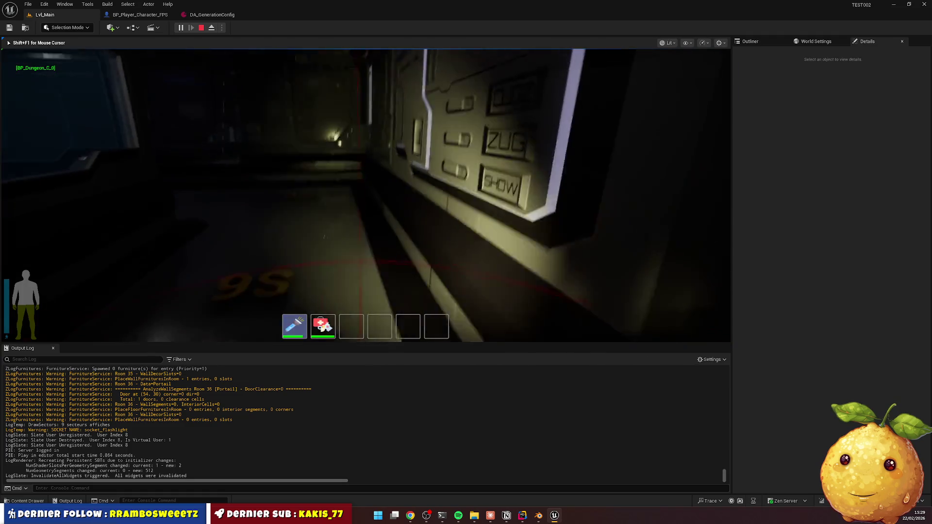
pyautogui.press('w')
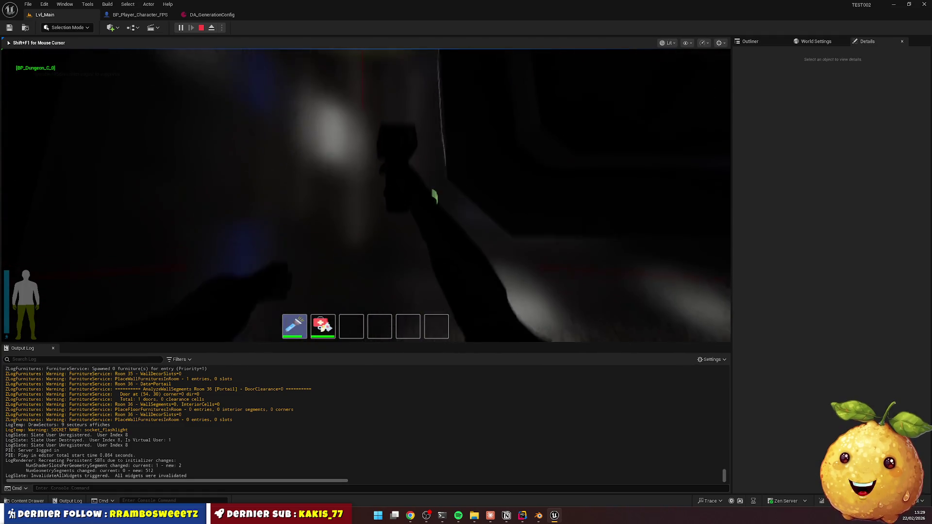
pyautogui.press('w')
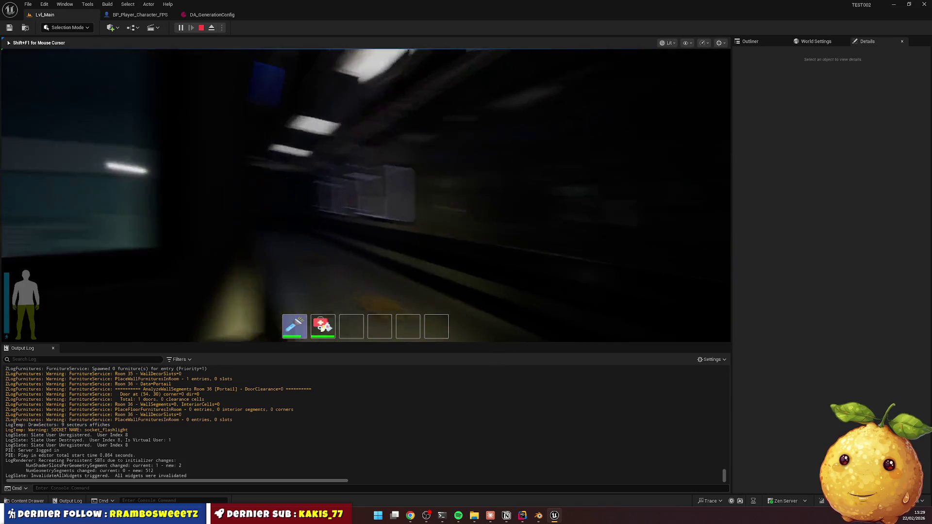
pyautogui.press('w')
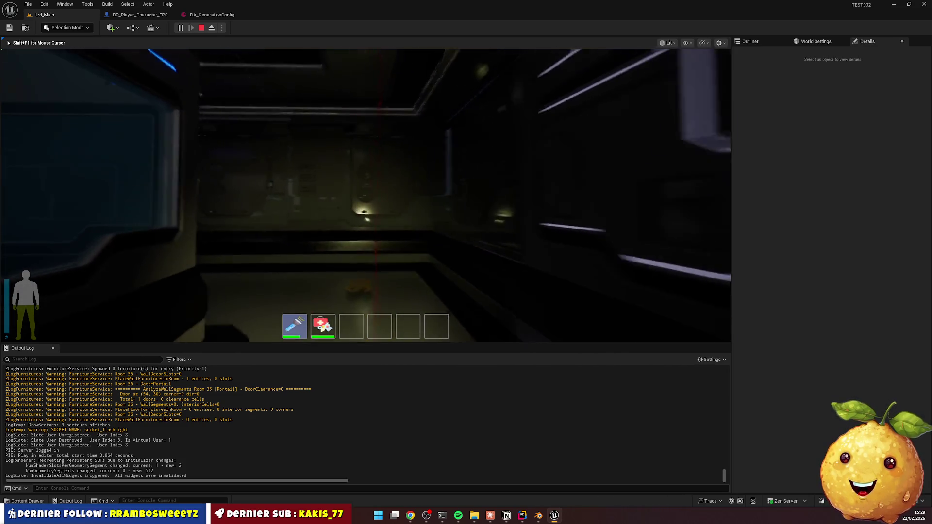
pyautogui.press('w')
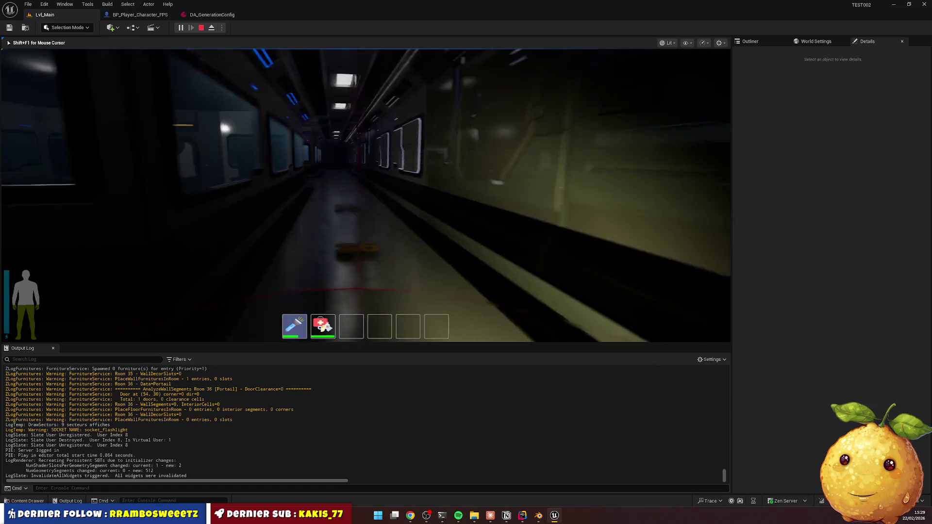
pyautogui.press('w')
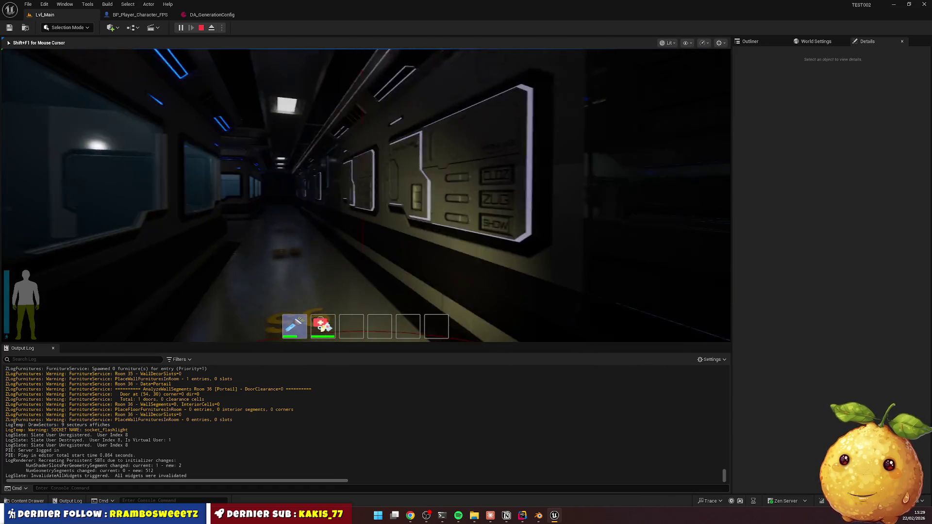
pyautogui.press('w')
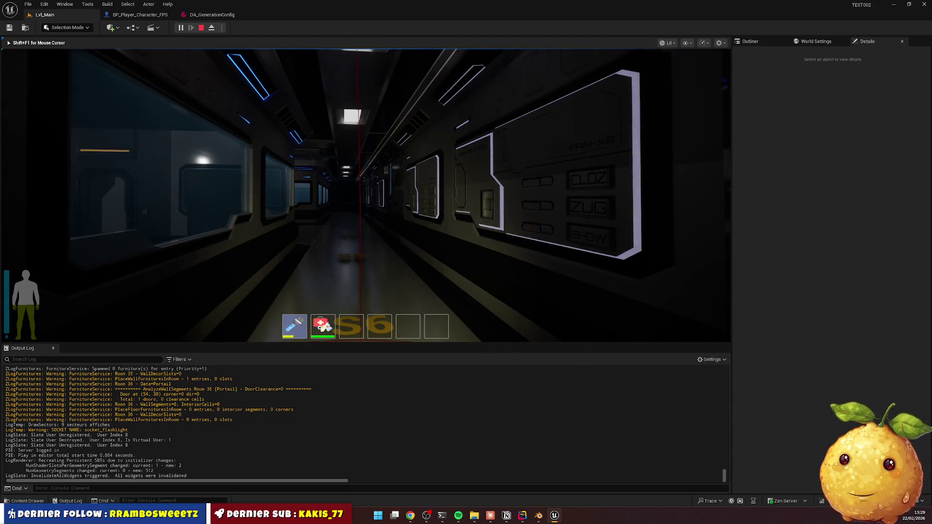
pyautogui.press('w')
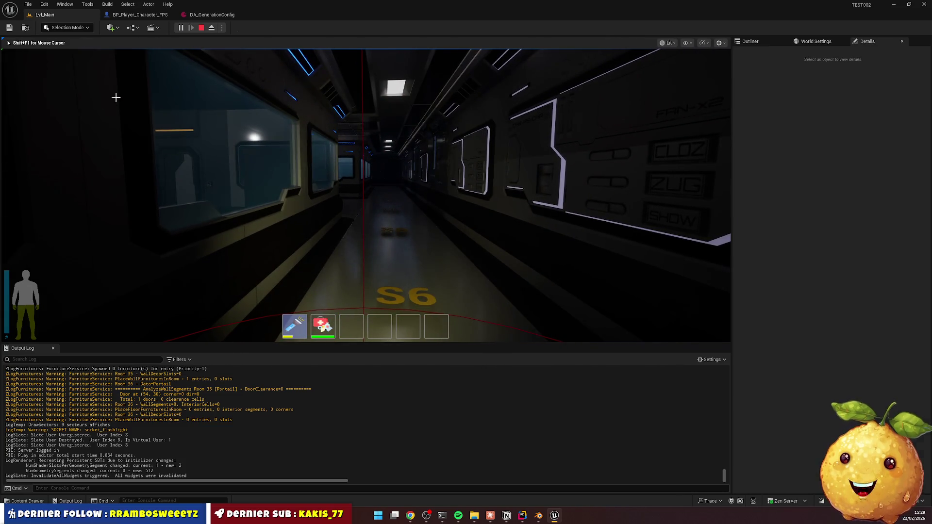
pyautogui.press('Escape')
# Browse to Content > Actors > Items > Weapons and open DT_Items_Weapons
pyautogui.click(523, 517)
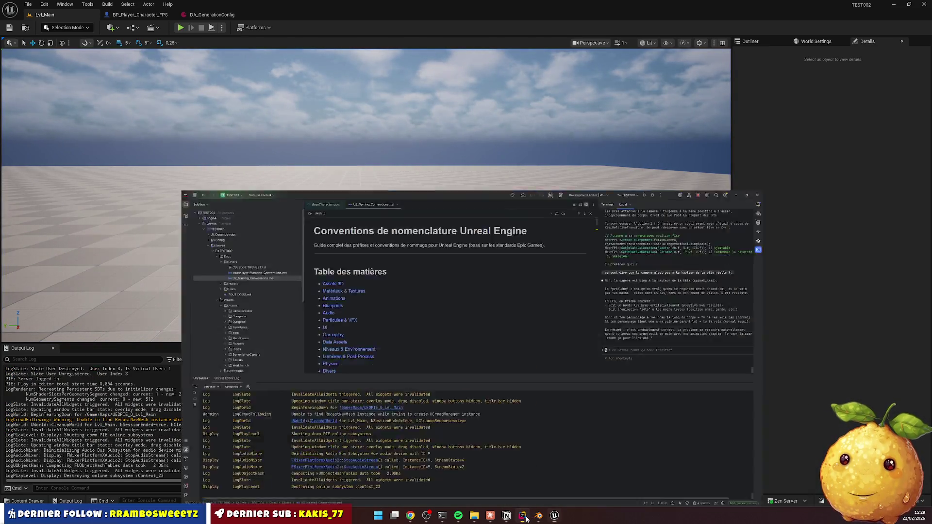
pyautogui.click(554, 517)
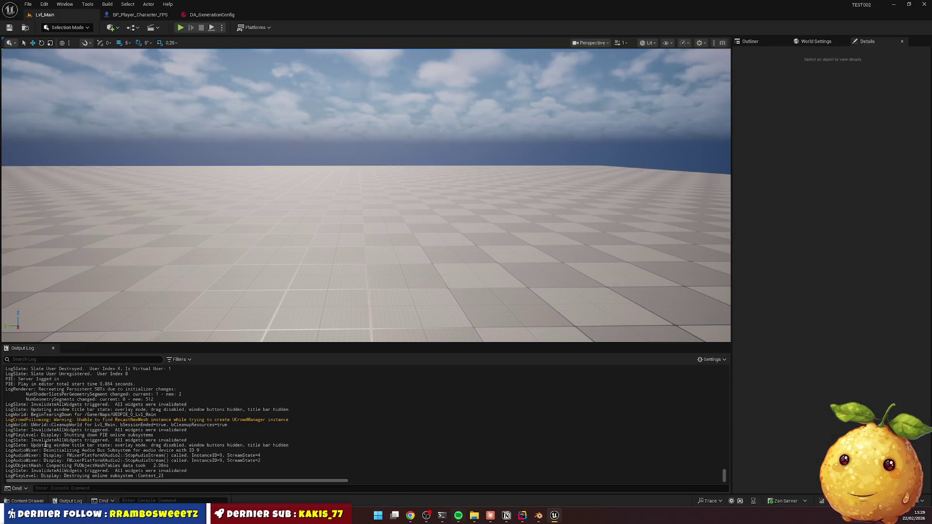
pyautogui.click(37, 504)
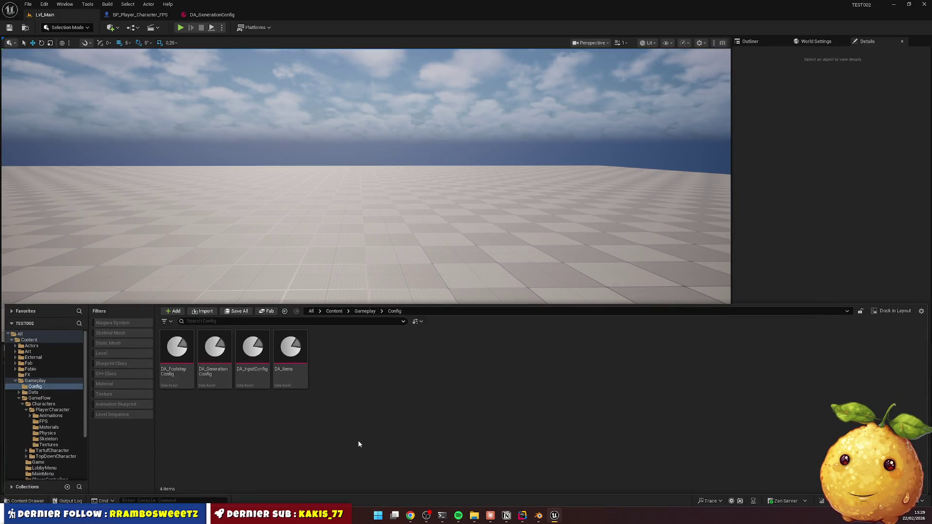
pyautogui.click(365, 312)
pyautogui.click(334, 312)
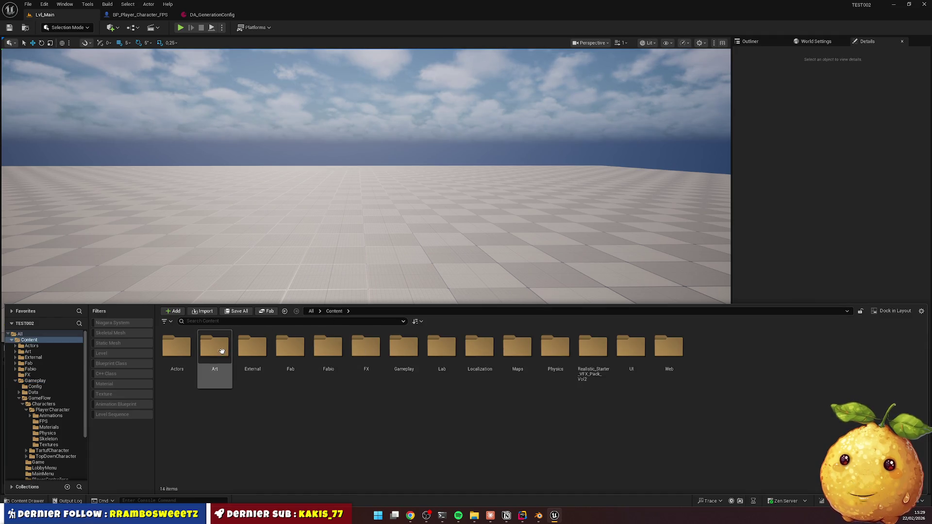
pyautogui.click(180, 347)
pyautogui.doubleClick(180, 348)
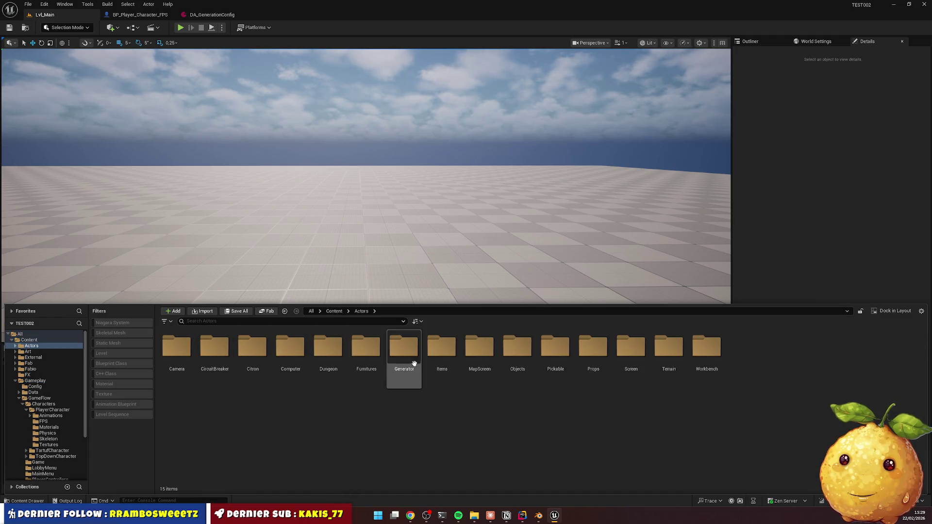
pyautogui.doubleClick(442, 347)
pyautogui.doubleClick(291, 349)
pyautogui.doubleClick(253, 347)
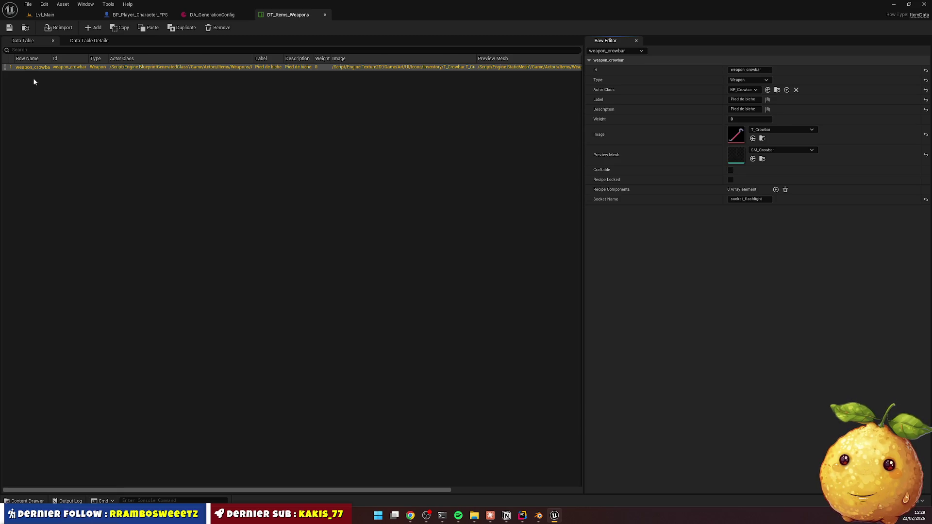
# Duplicate the crowbar row as weapon_pistol with Id weapon_pistol and actor class BP_Item_Weapon_Pistol
pyautogui.hotkey('ctrl', 'd')
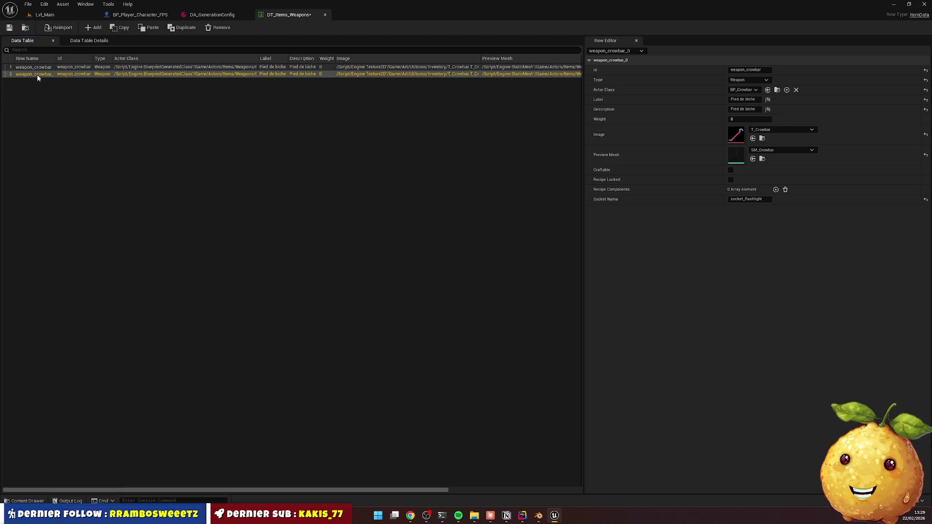
pyautogui.doubleClick(38, 74)
pyautogui.write('pist')
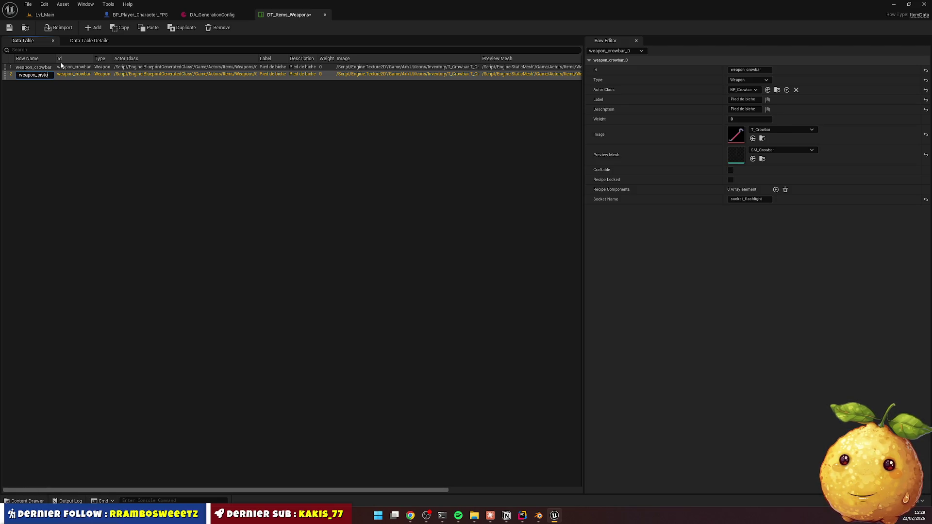
pyautogui.write('l')
pyautogui.press('Return')
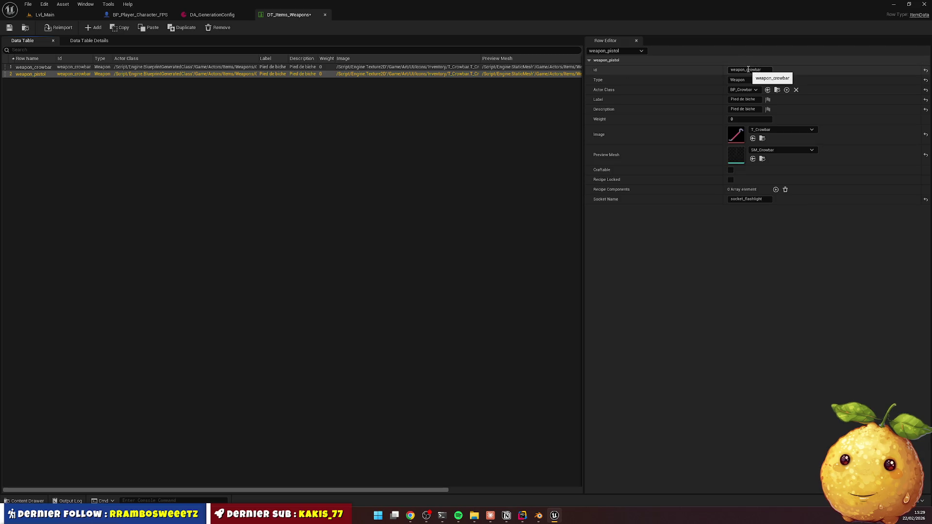
pyautogui.moveTo(748, 70); pyautogui.dragTo(788, 69)
pyautogui.write('pistol')
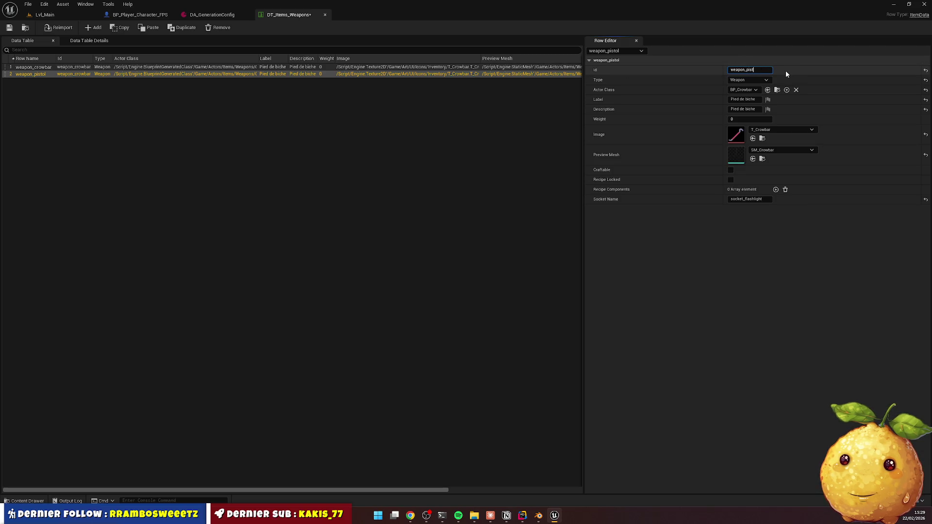
pyautogui.press('Return')
pyautogui.click(750, 91)
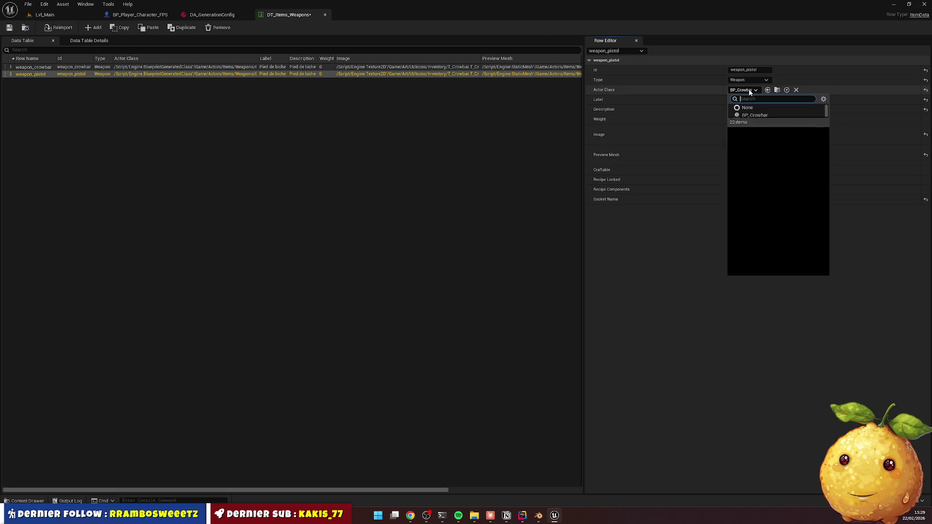
pyautogui.write('pis')
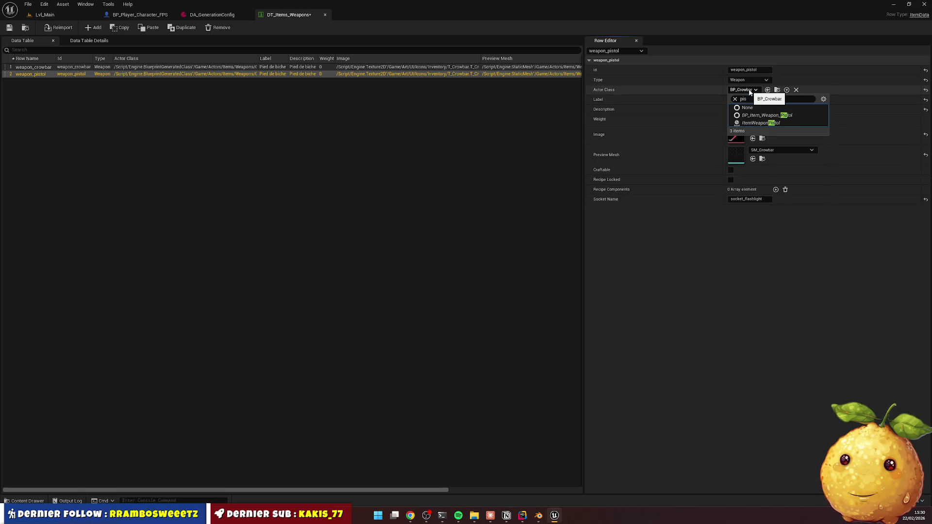
pyautogui.press('Down')
pyautogui.press('Down')
pyautogui.press('Return')
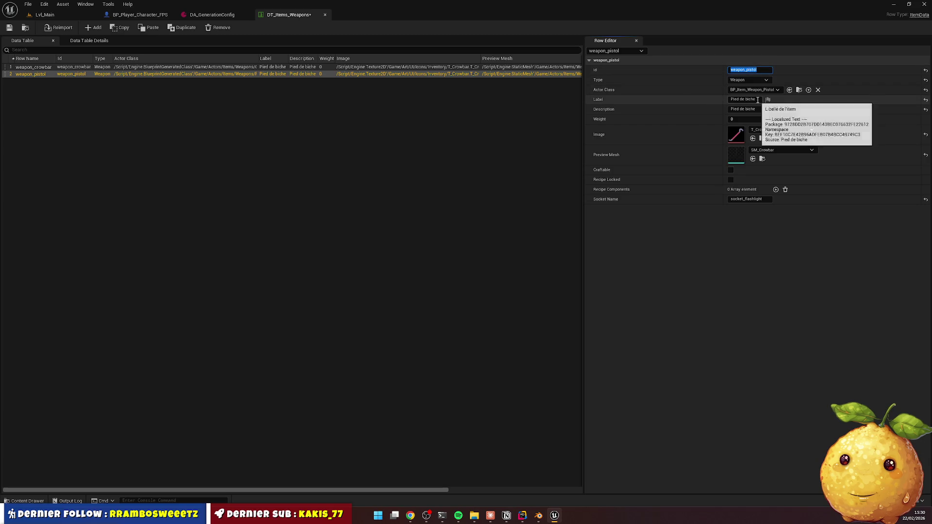
# Set the row's Label and Description to 'Pistolet'
pyautogui.click(758, 100)
pyautogui.write('Pistole')
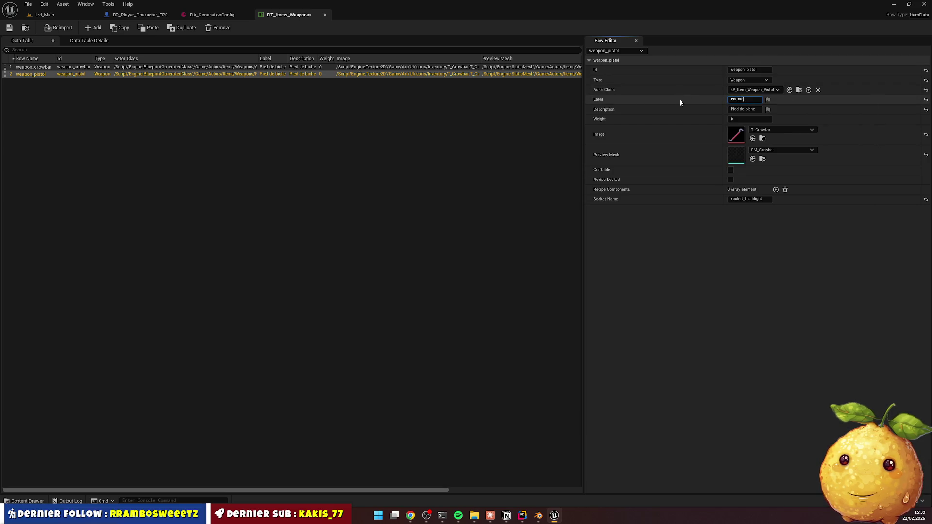
pyautogui.write('t')
pyautogui.press('Return')
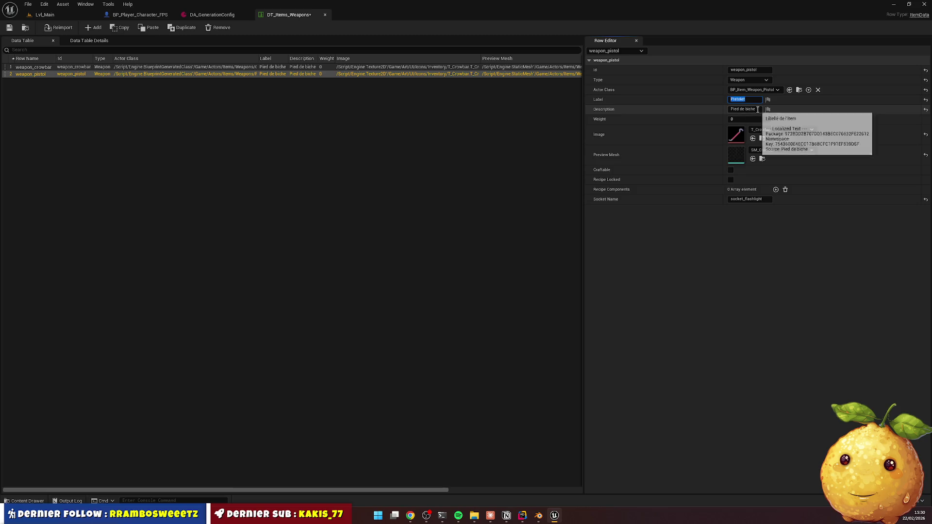
pyautogui.hotkey('ctrl', 'c')
pyautogui.click(758, 110)
pyautogui.hotkey('ctrl', 'v')
# Set the row's Image to T_Pistol and Preview Mesh to cyber-gun
pyautogui.click(766, 130)
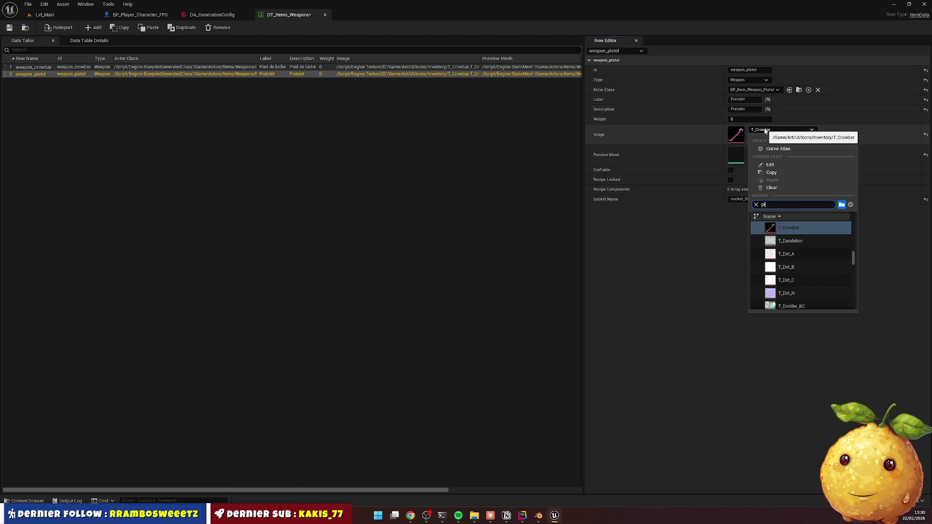
pyautogui.write('s')
pyautogui.press('Down')
pyautogui.press('Return')
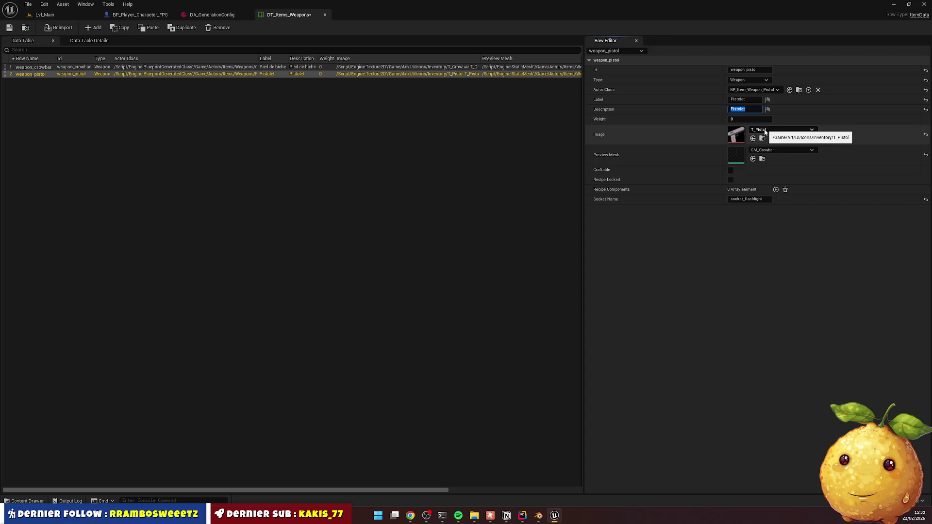
pyautogui.click(778, 150)
pyautogui.write('pist')
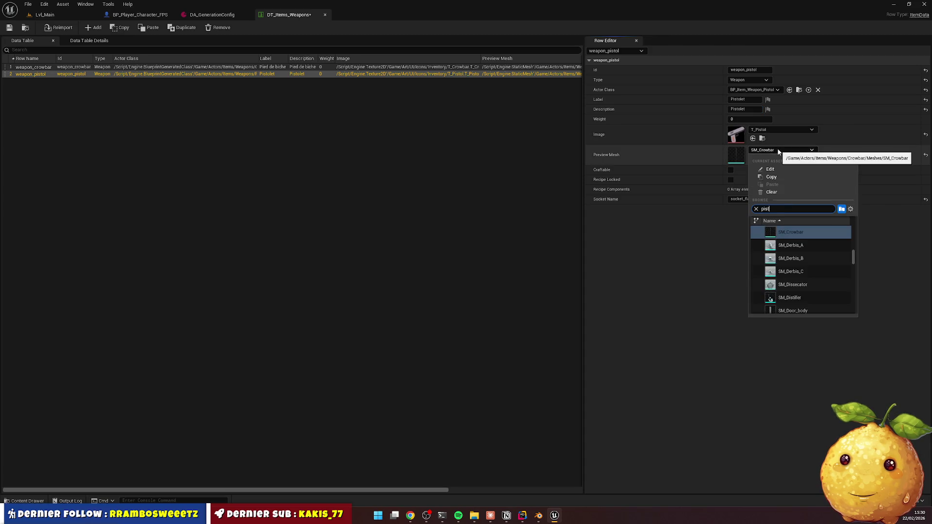
pyautogui.press('BackSpace')
pyautogui.press('BackSpace')
pyautogui.press('BackSpace')
pyautogui.write('gun')
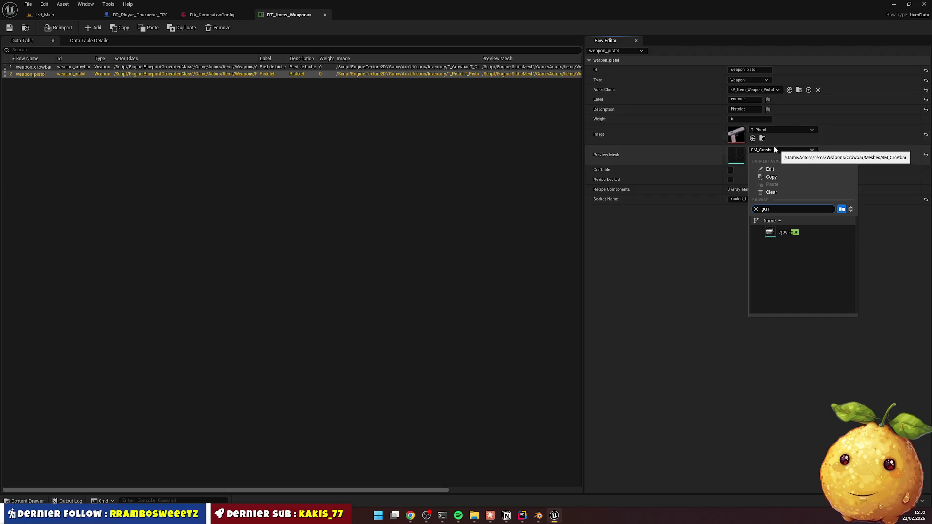
pyautogui.click(782, 232)
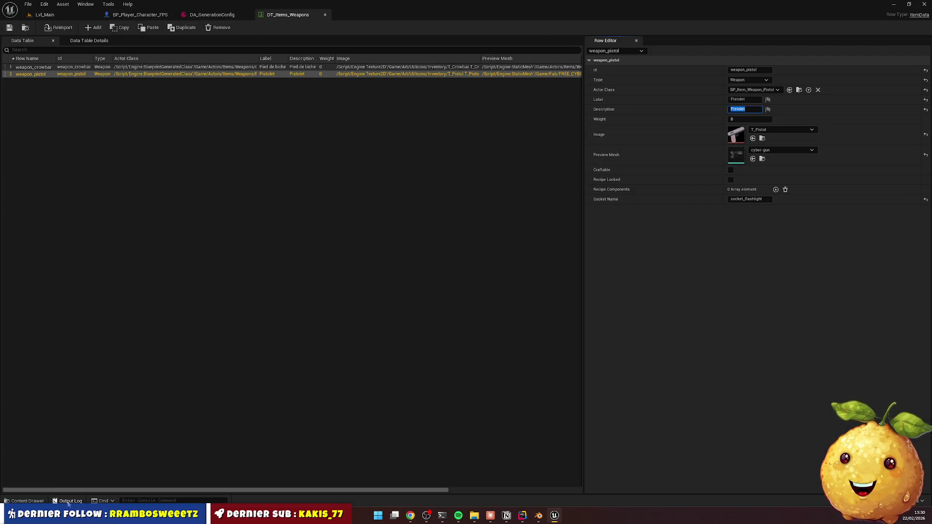
pyautogui.click(28, 501)
# Duplicate a Give Item node in the player event graph, chaining it and wiring Hotbar Component
pyautogui.click(139, 15)
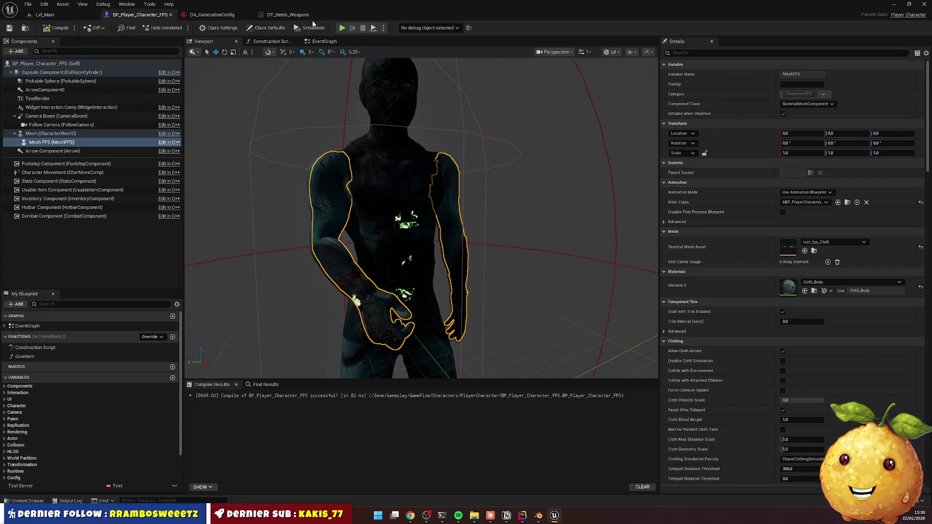
pyautogui.click(322, 43)
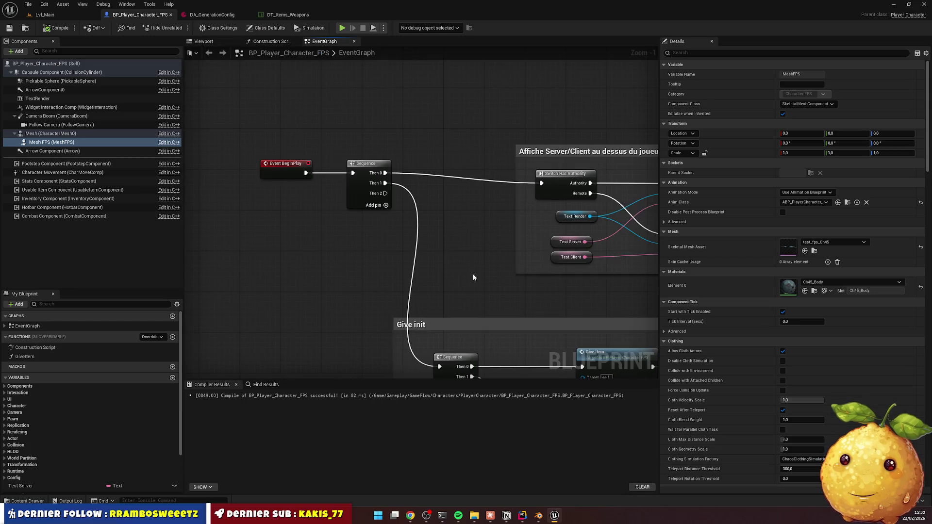
pyautogui.moveTo(416, 146)
pyautogui.mouseDown()
pyautogui.moveTo(576, 154)
pyautogui.moveTo(567, 159)
pyautogui.mouseUp()
pyautogui.hotkey('ctrl', 'd')
pyautogui.hotkey('ctrl', 'd')
pyautogui.moveTo(455, 159)
pyautogui.mouseDown()
pyautogui.moveTo(466, 168)
pyautogui.moveTo(476, 159)
pyautogui.mouseUp()
pyautogui.moveTo(261, 197)
pyautogui.mouseDown()
pyautogui.moveTo(473, 208)
pyautogui.moveTo(476, 198)
pyautogui.mouseUp()
pyautogui.moveTo(259, 198); pyautogui.dragTo(568, 198)
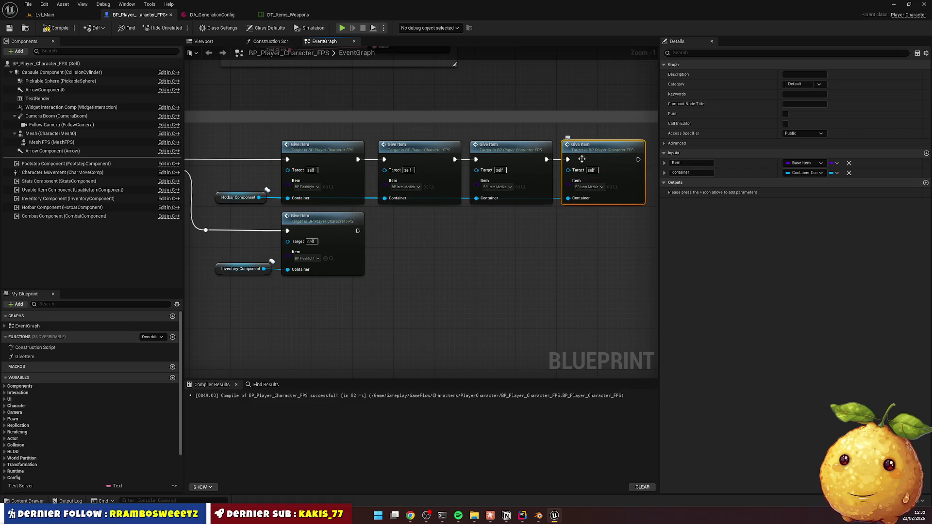
# Set the third Give Item node to the crowbar and the fourth to the pistol weapon
pyautogui.click(501, 190)
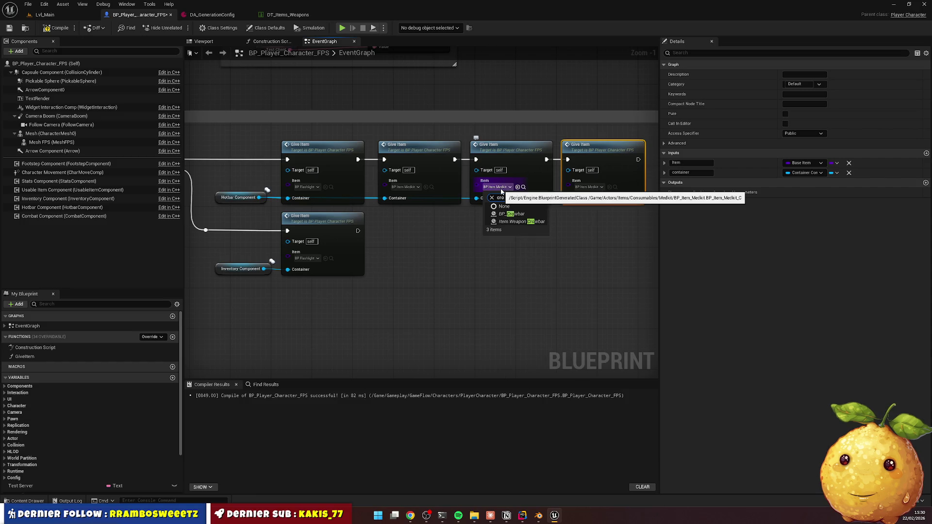
pyautogui.click(599, 189)
pyautogui.write('pis')
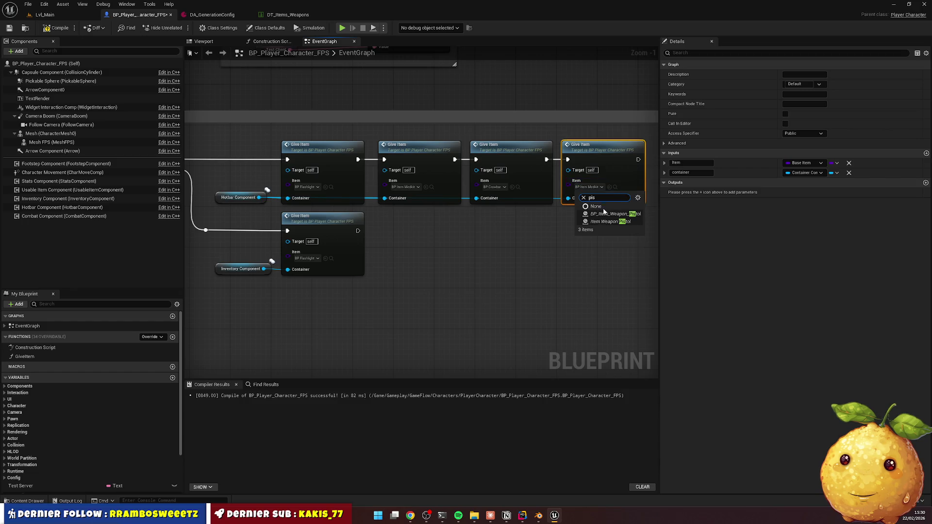
pyautogui.click(604, 217)
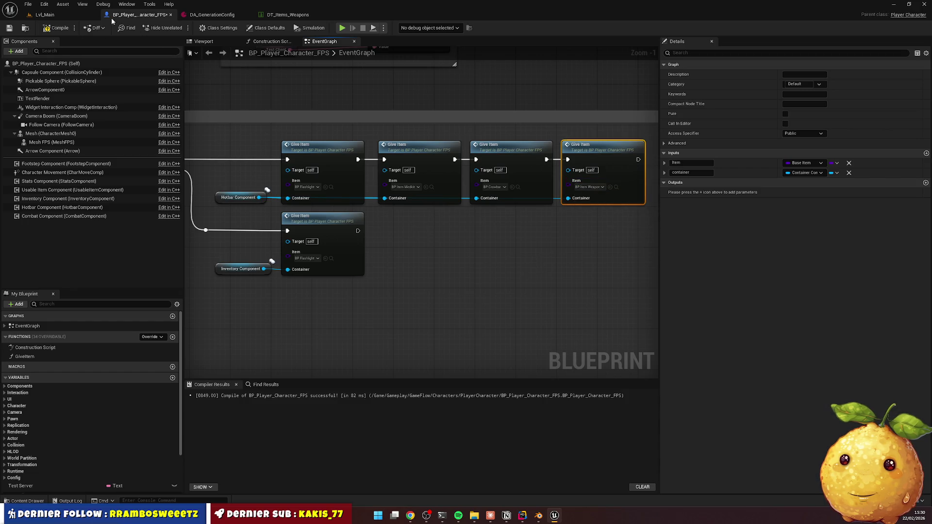
pyautogui.click(44, 15)
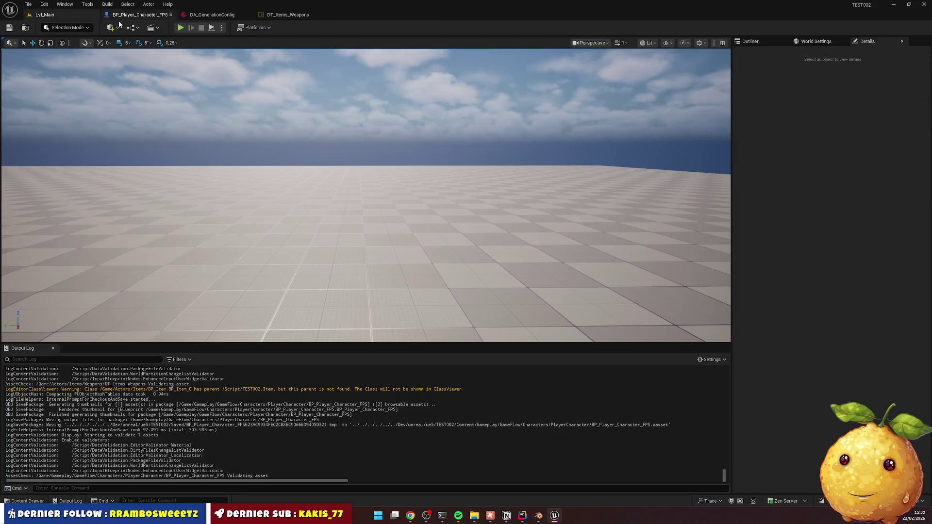
# Play-test the level, equipping the flashlight then the crowbar and swinging it
pyautogui.click(181, 28)
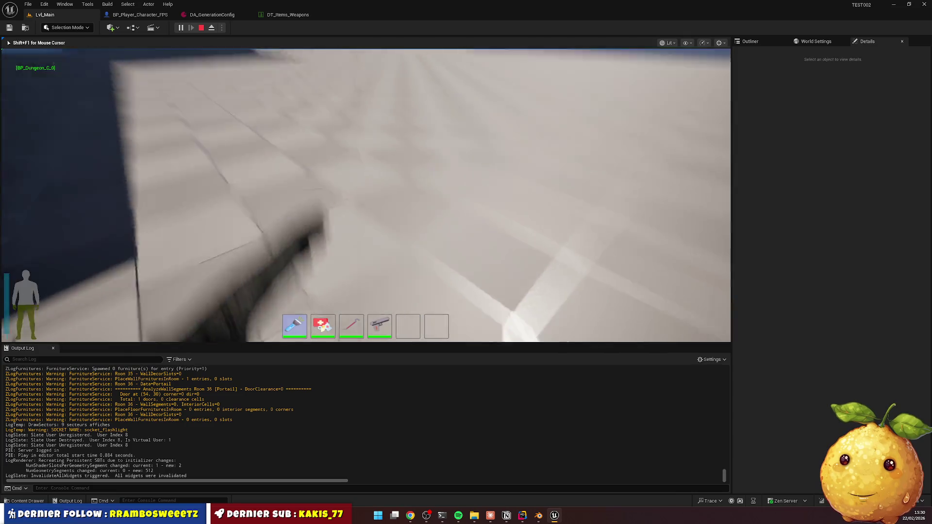
pyautogui.scroll(-3, 366, 194)
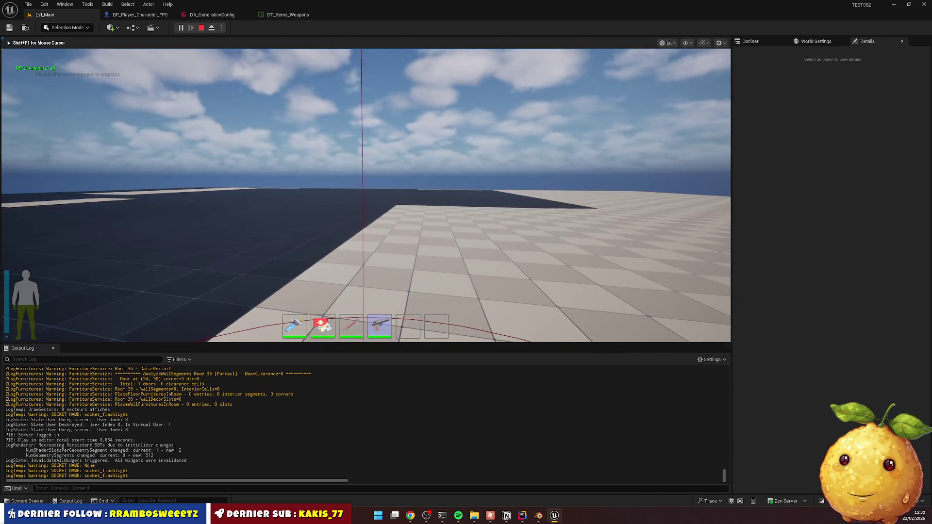
pyautogui.press('1')
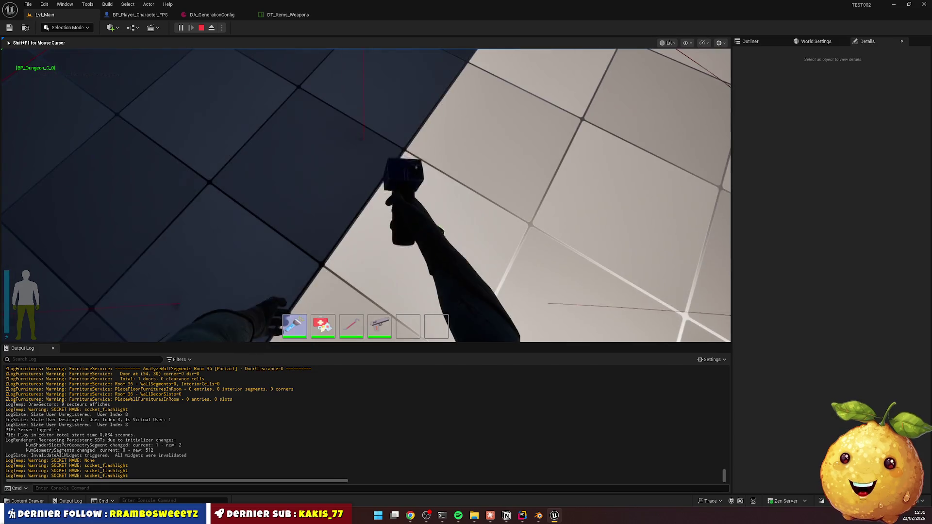
pyautogui.press('3')
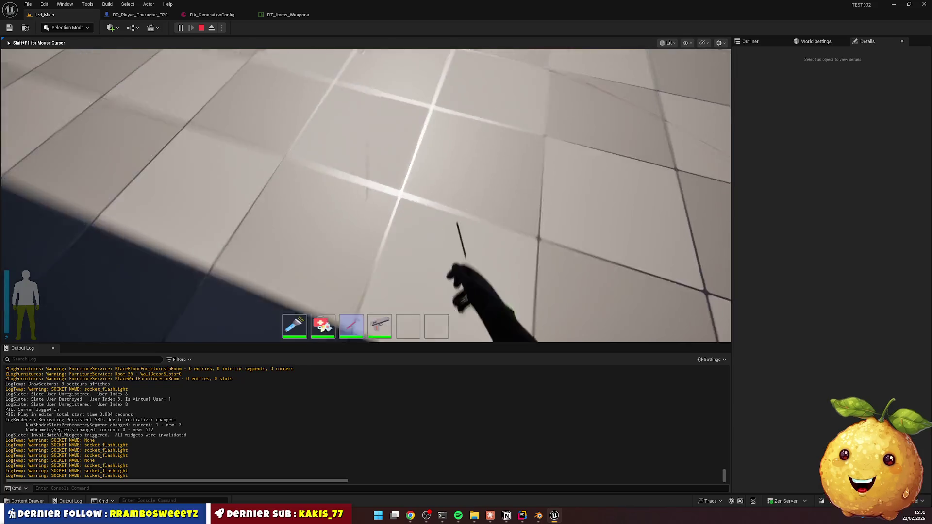
pyautogui.click(366, 195)
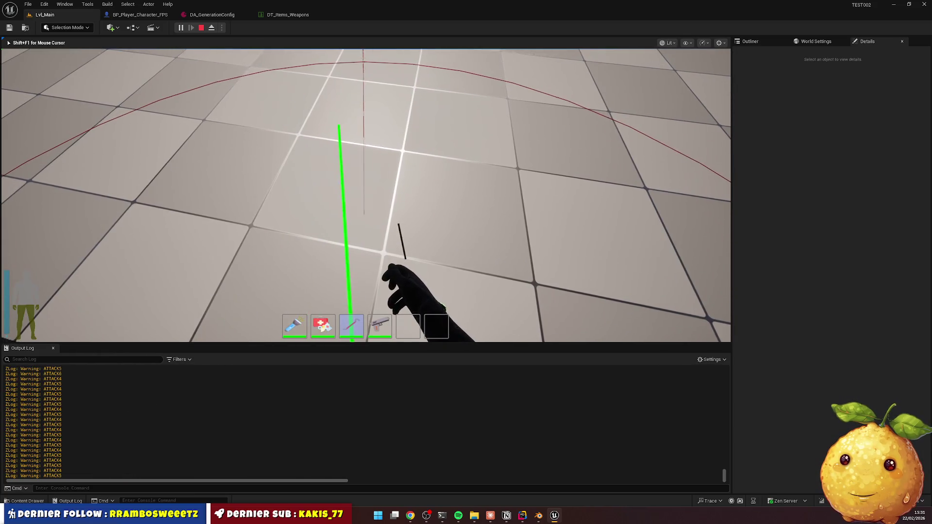
# Stop the play-test and open BP_Crowbar from Actors > Items > Weapons > Crowbar
pyautogui.press('Escape')
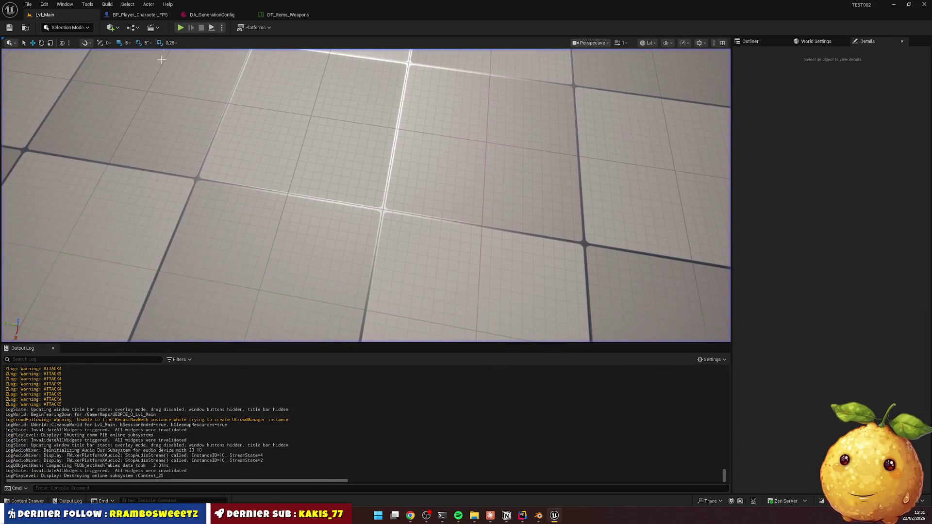
pyautogui.click(39, 503)
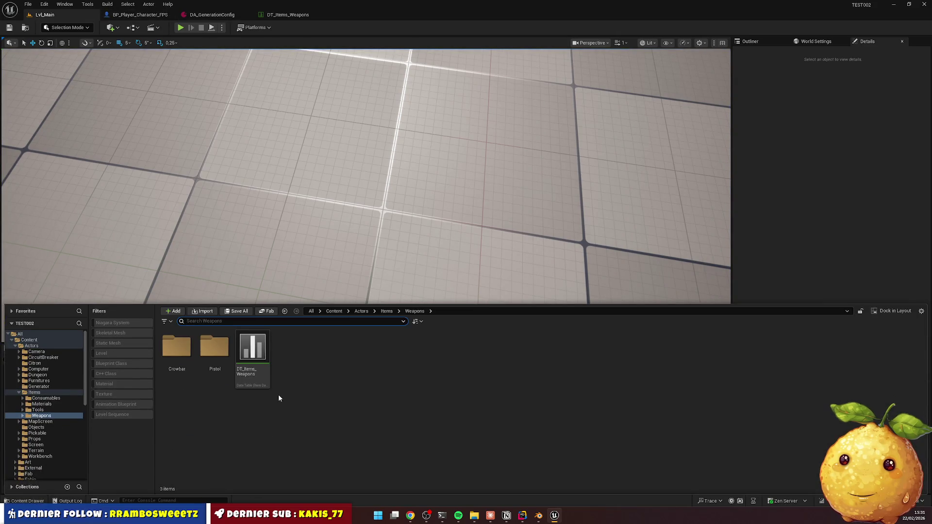
pyautogui.click(361, 312)
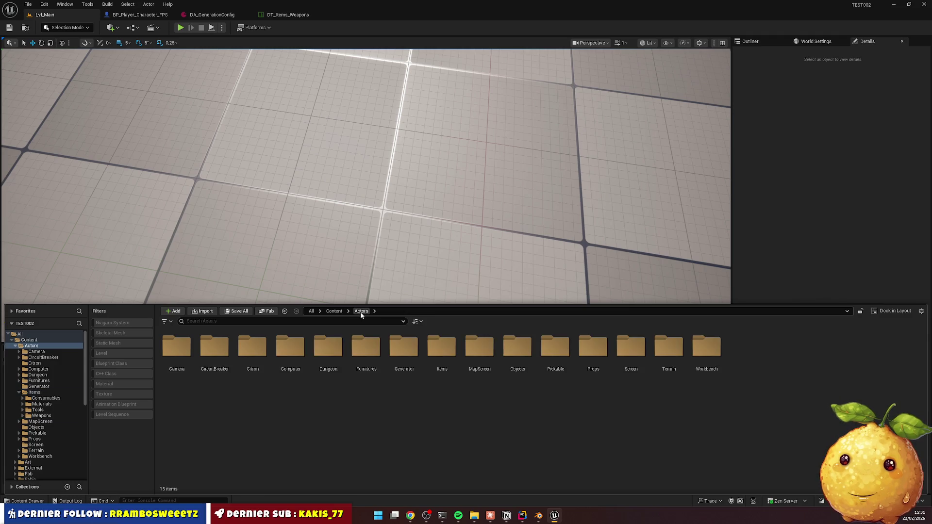
pyautogui.doubleClick(442, 347)
pyautogui.doubleClick(290, 347)
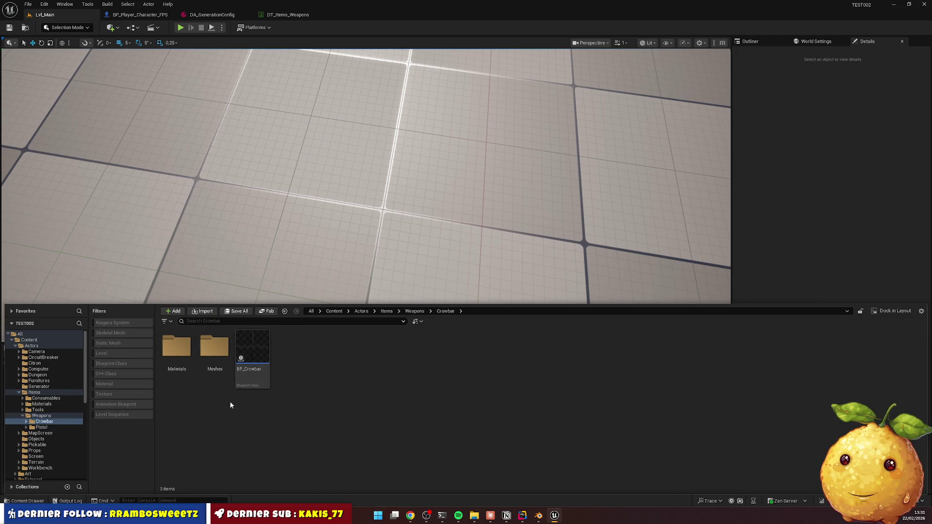
pyautogui.click(252, 347)
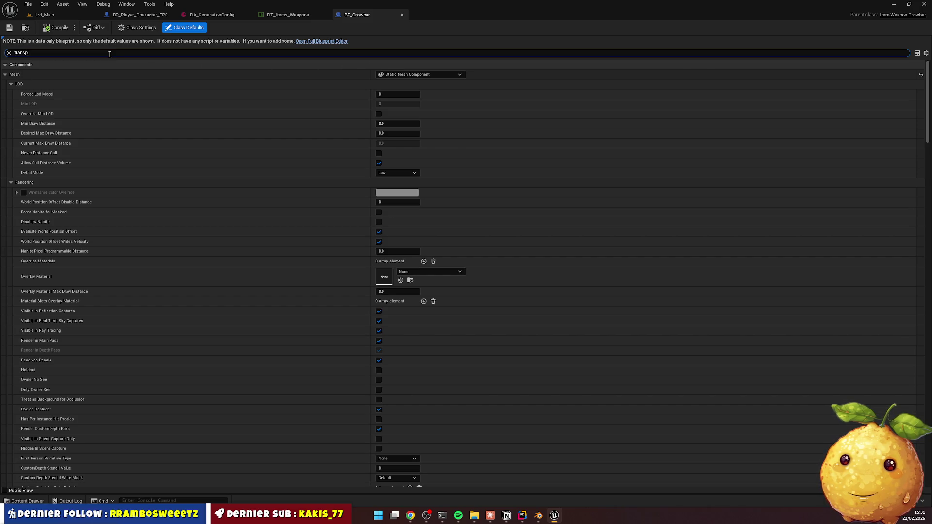
# Filter the crowbar's details by 'transf' and open it in the full Blueprint editor
pyautogui.press('BackSpace')
pyautogui.write('f')
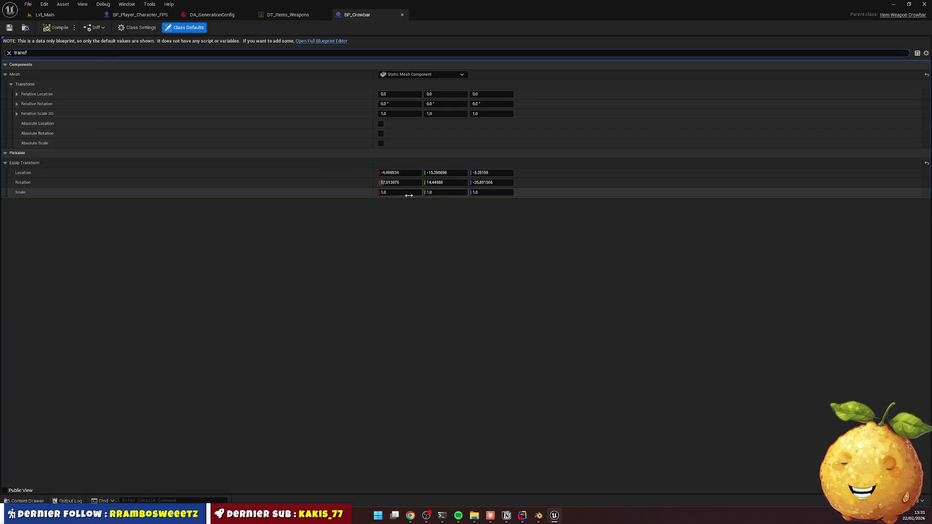
pyautogui.click(315, 42)
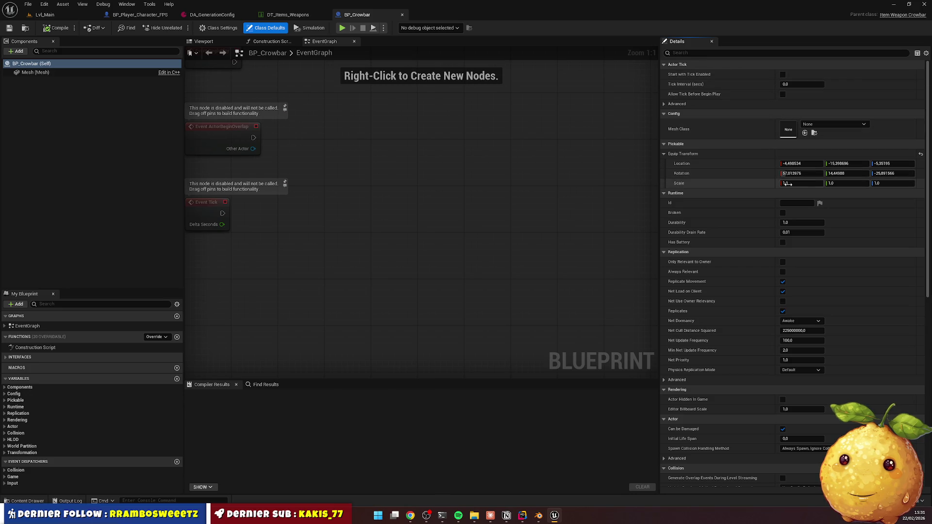
# Inspect the crowbar's Mesh component and Class Defaults, then return to DT_Items_Weapons
pyautogui.click(44, 72)
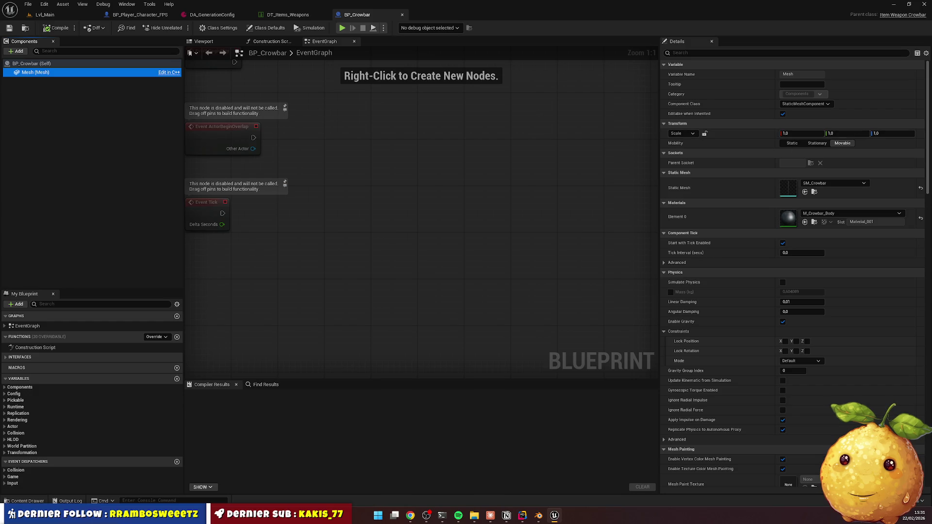
pyautogui.click(59, 63)
pyautogui.click(62, 72)
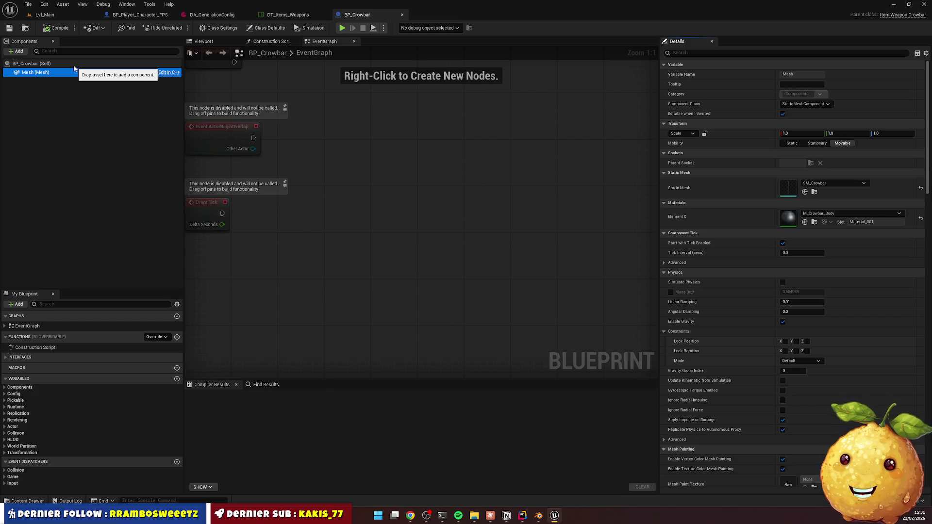
pyautogui.click(288, 15)
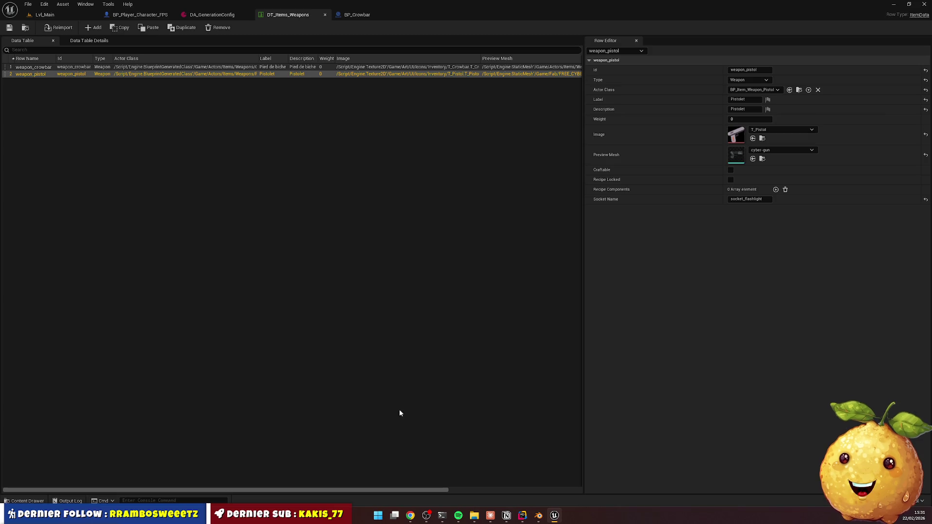
# Browse Gameplay > GameFlow > Characters > PlayerCharacter > Animations and open A_TestCharacter_Falling_Idle
pyautogui.click(26, 501)
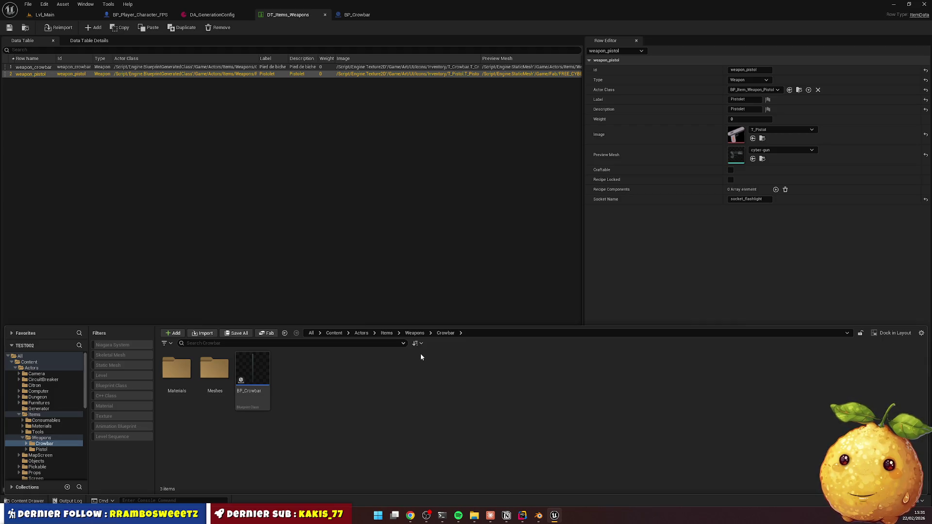
pyautogui.click(361, 333)
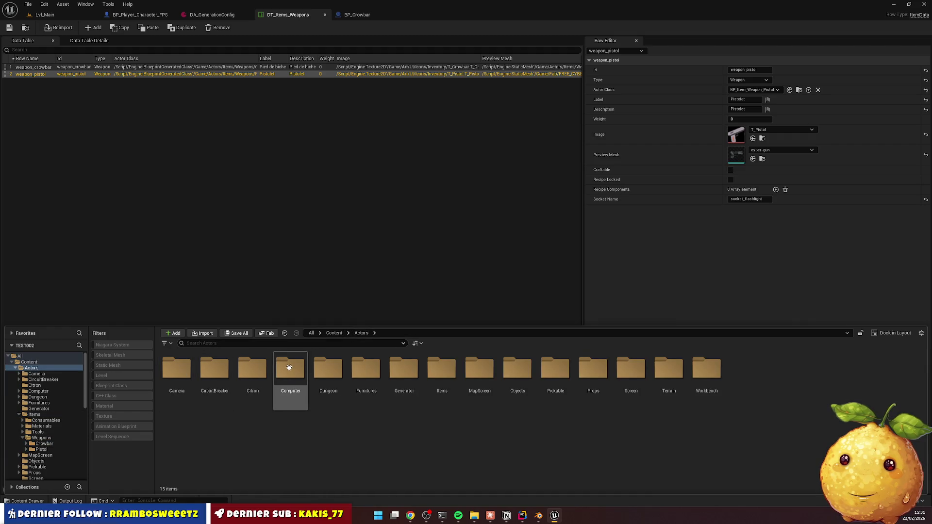
pyautogui.click(334, 333)
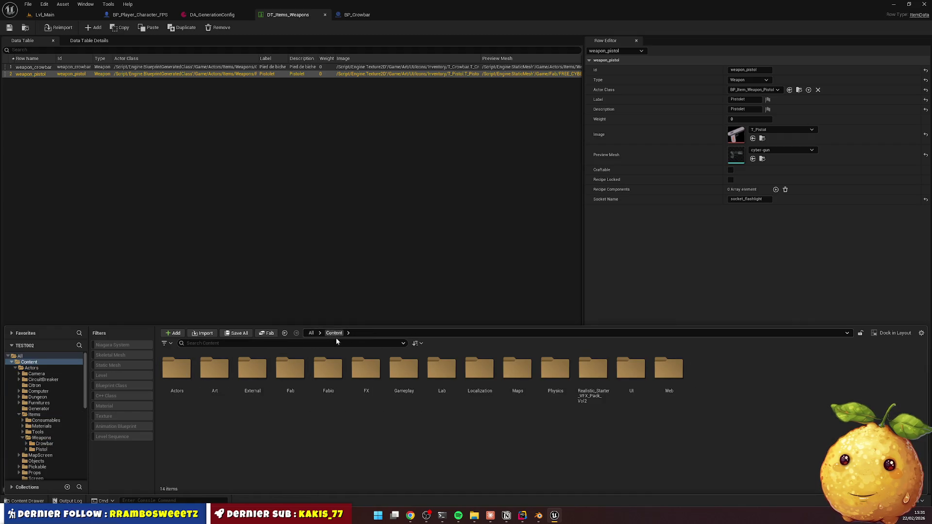
pyautogui.doubleClick(409, 372)
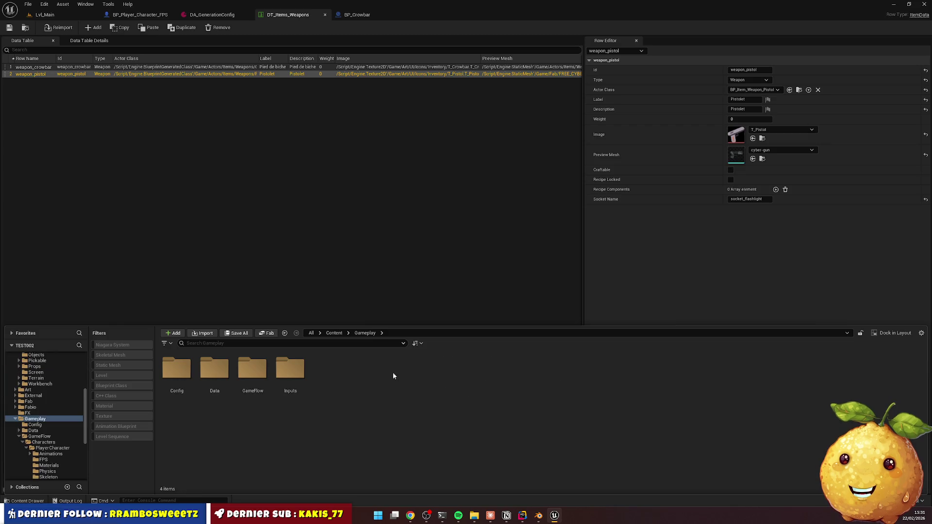
pyautogui.doubleClick(255, 368)
pyautogui.doubleClick(177, 372)
pyautogui.click(177, 379)
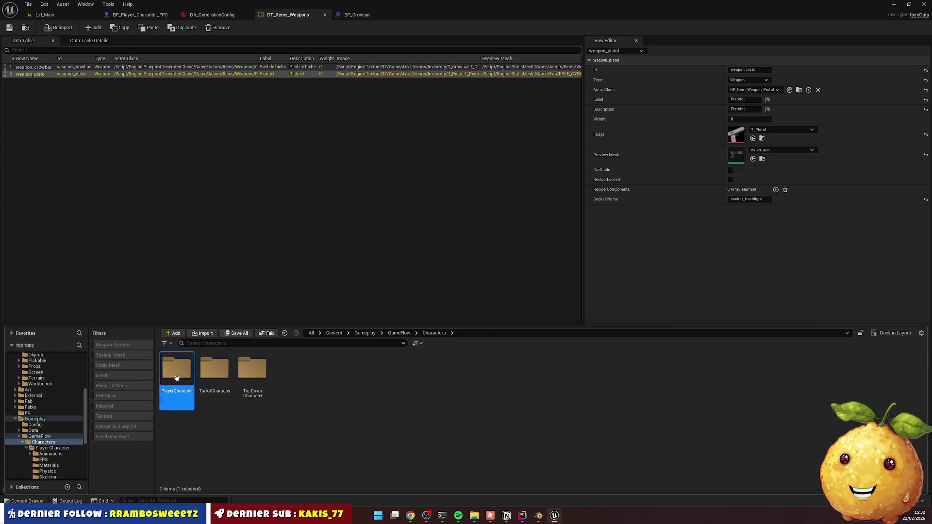
pyautogui.doubleClick(176, 379)
pyautogui.doubleClick(177, 371)
pyautogui.doubleClick(177, 371)
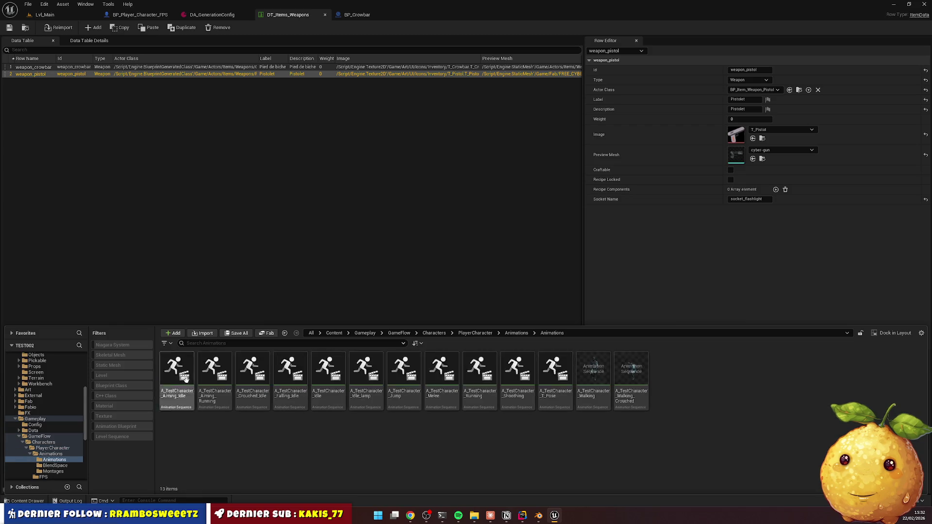
pyautogui.doubleClick(288, 384)
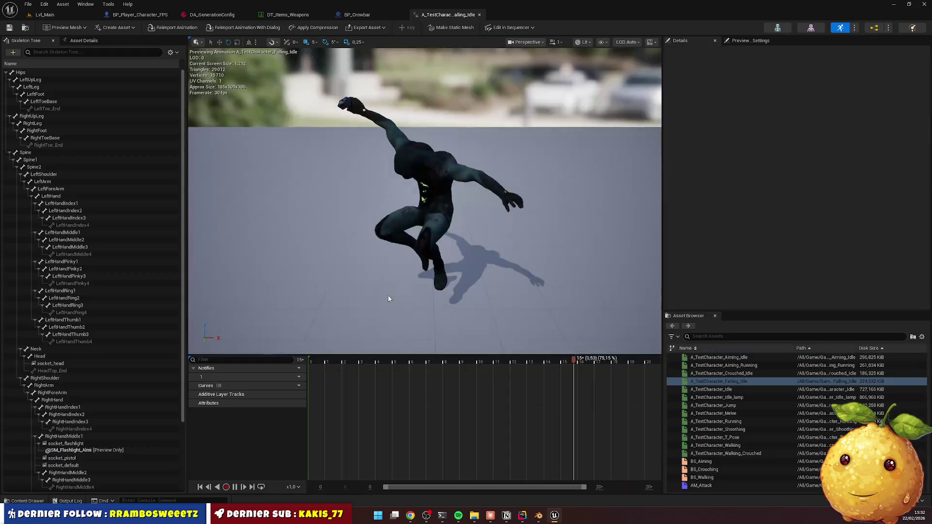
# Return to BP_Crowbar and open the A_TestCharacter_Idle_lamp animation
pyautogui.click(357, 14)
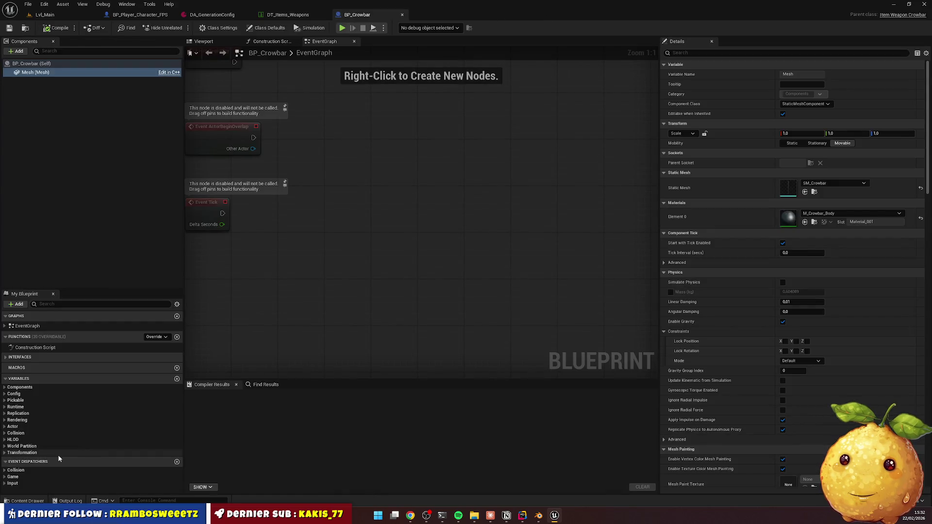
pyautogui.click(28, 501)
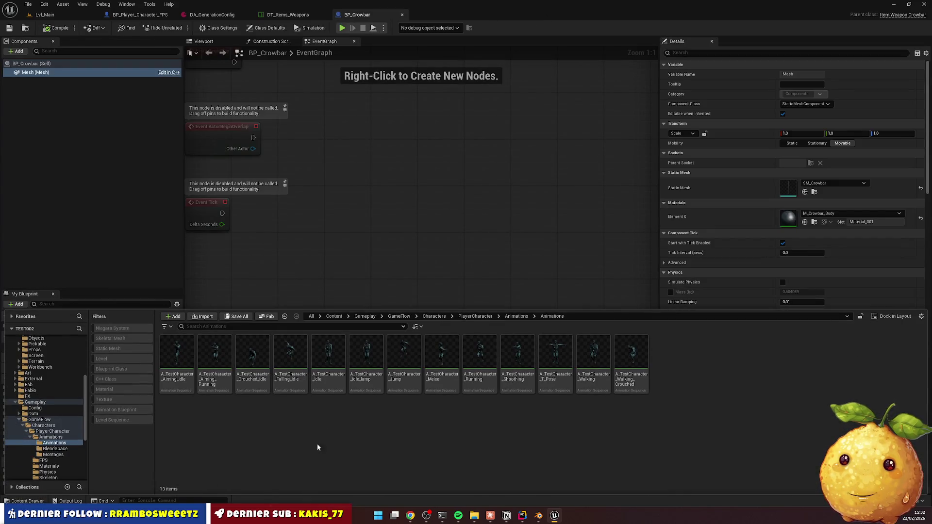
pyautogui.click(371, 359)
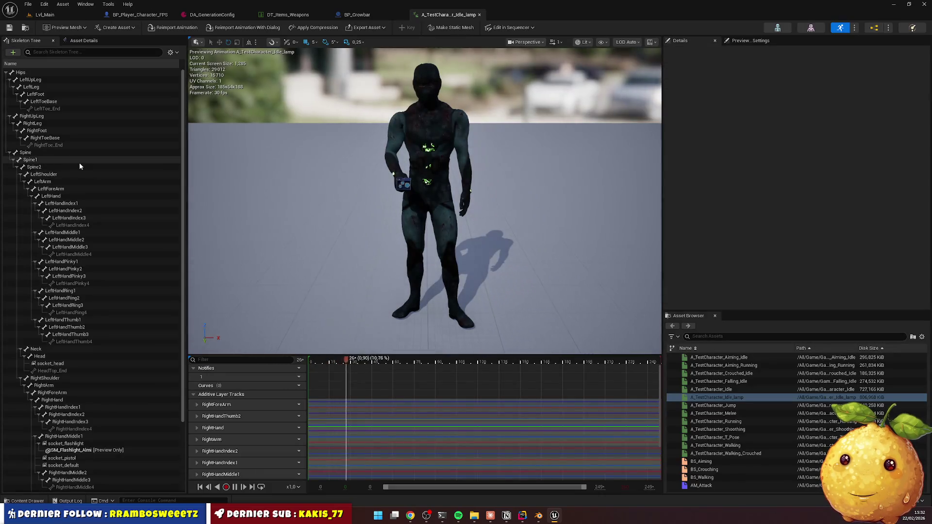
# Select the right hand's socket_default in the Skeleton Tree and copy its Socket Name
pyautogui.scroll(-1, 91, 289)
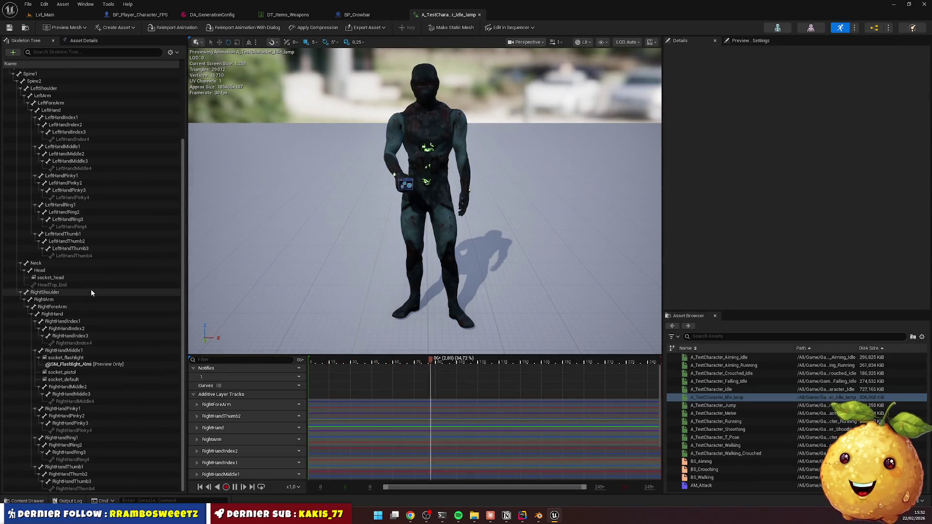
pyautogui.click(79, 380)
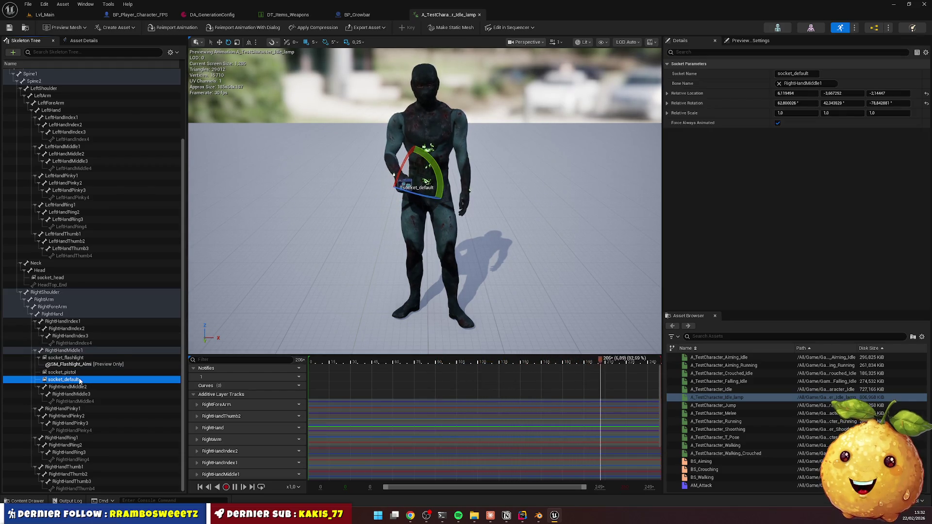
pyautogui.click(785, 73)
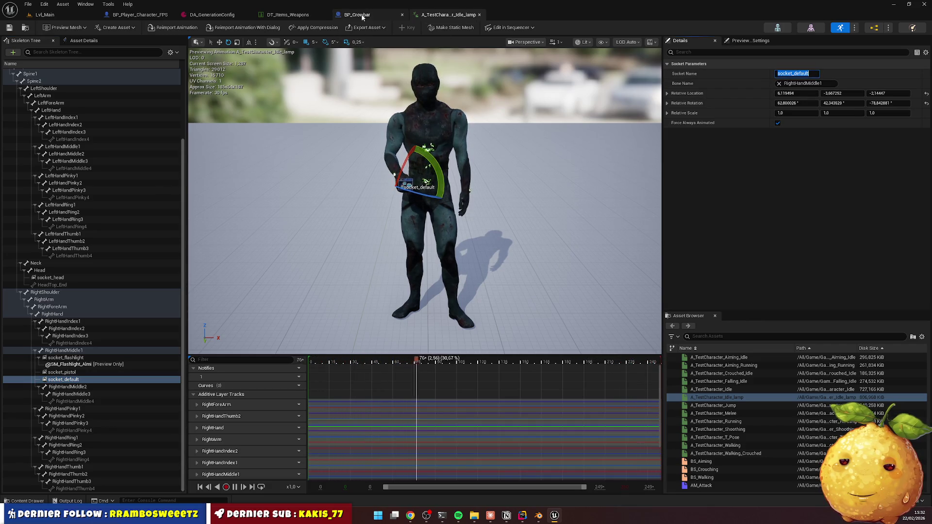
pyautogui.click(274, 15)
# Confirm socket_default on weapon_pistol, check both rows' Socket Names, then return to Lvl_Main
pyautogui.press('Escape')
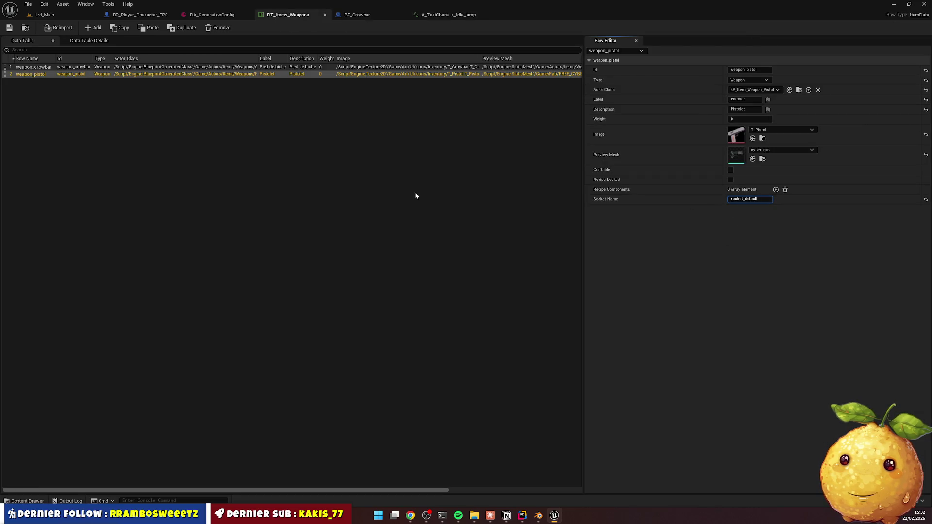
pyautogui.click(37, 68)
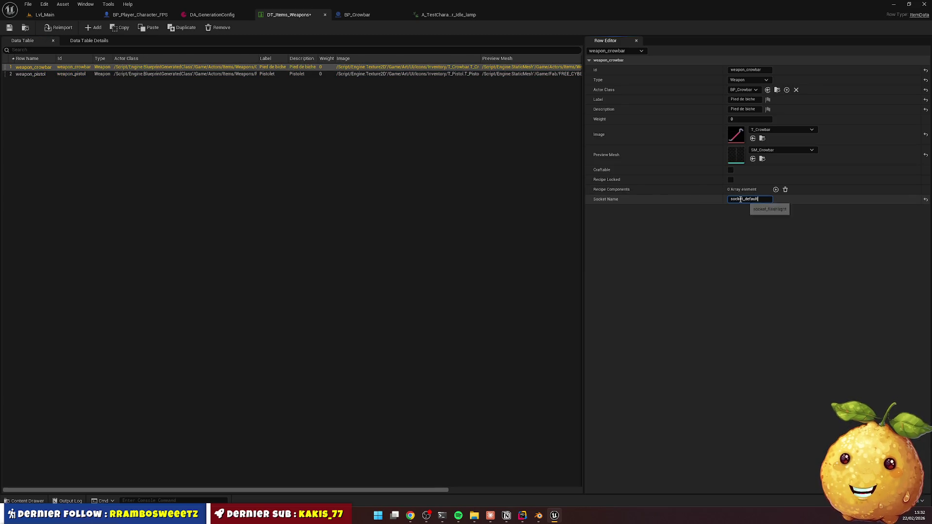
pyautogui.click(38, 75)
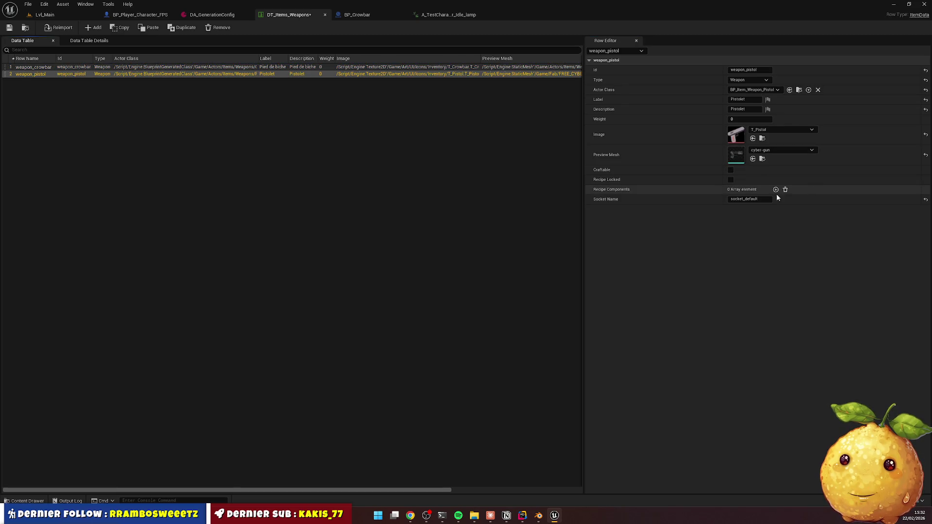
pyautogui.click(753, 199)
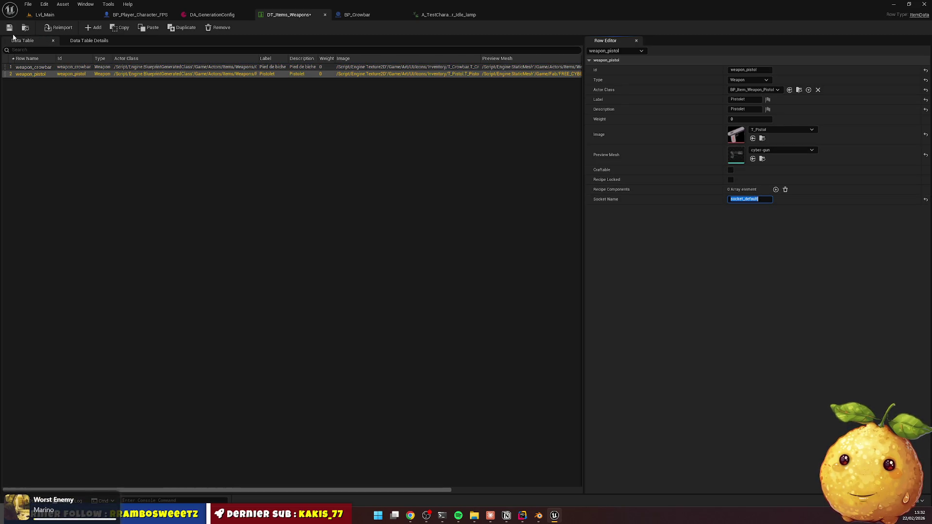
pyautogui.click(46, 15)
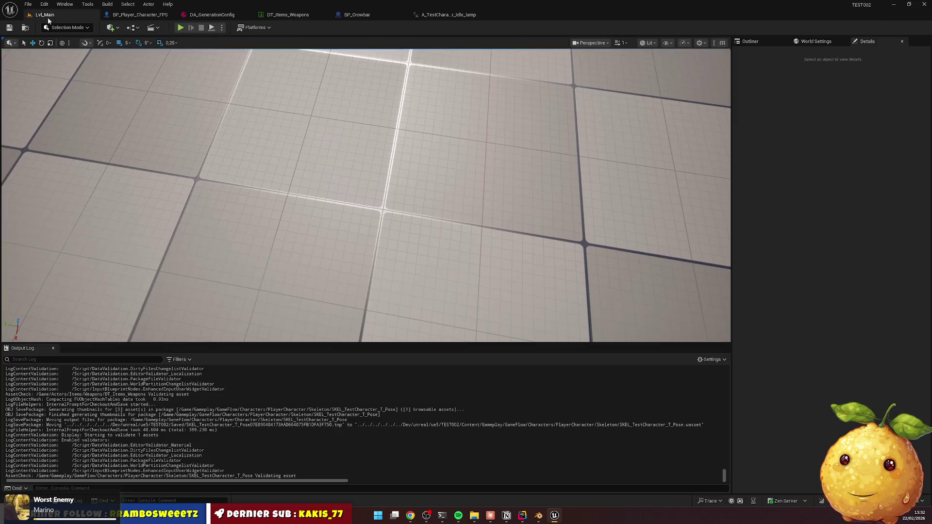
# Play-test the level, swing the crowbar three times, equip the pistol with 4, and free the mouse
pyautogui.click(180, 27)
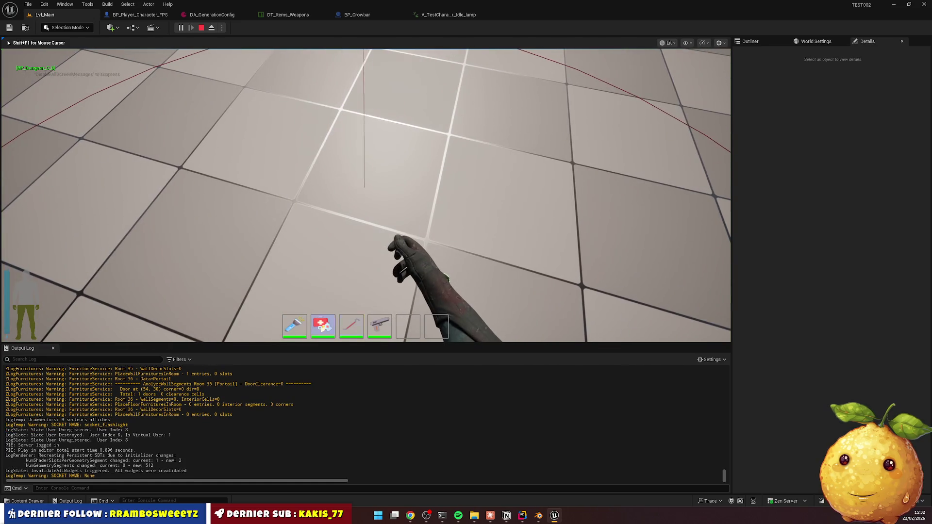
pyautogui.click(366, 195)
pyautogui.click(366, 196)
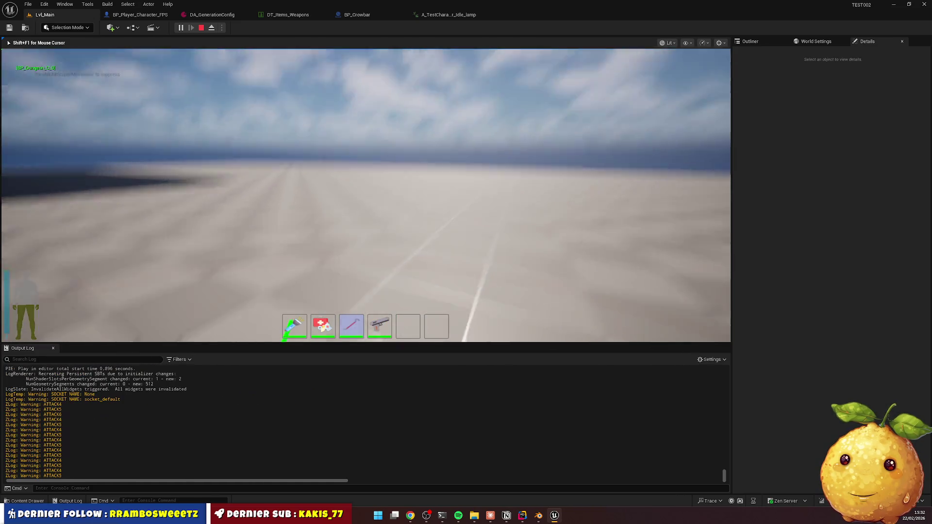
pyautogui.click(366, 195)
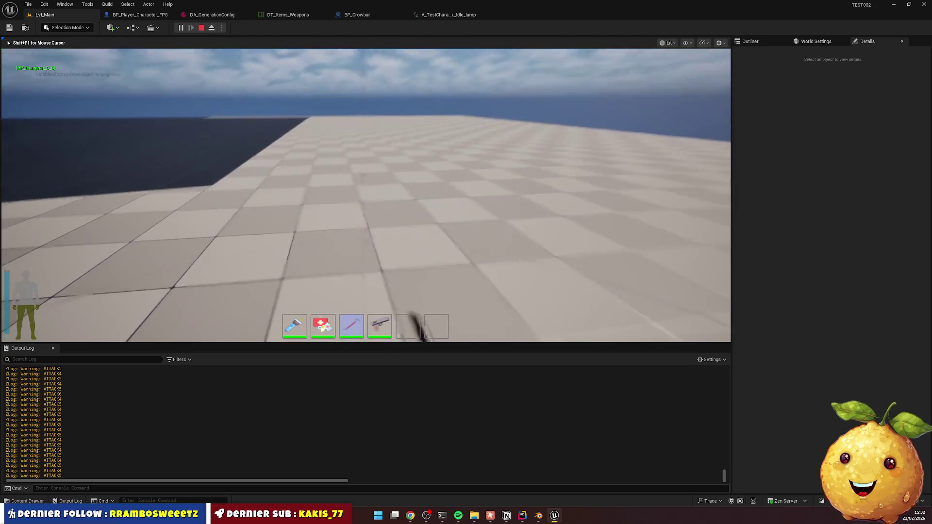
pyautogui.press('4')
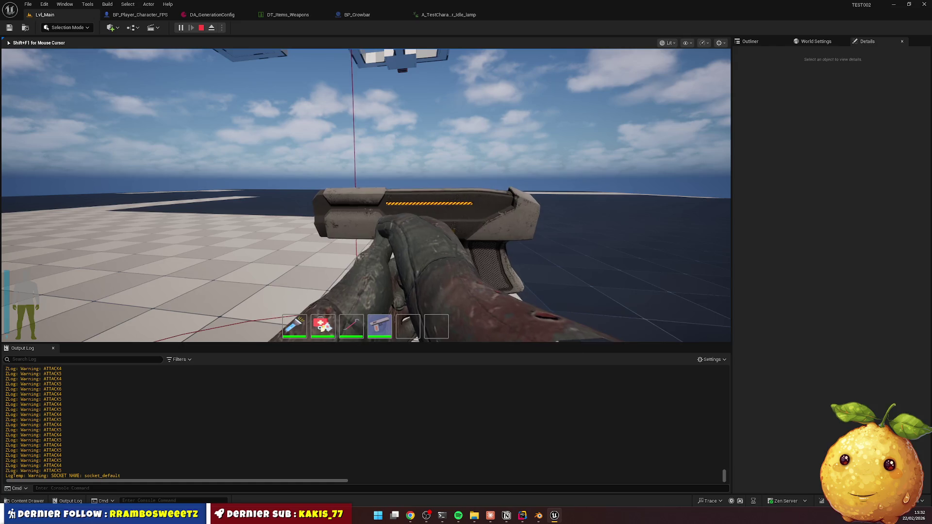
pyautogui.press('super')
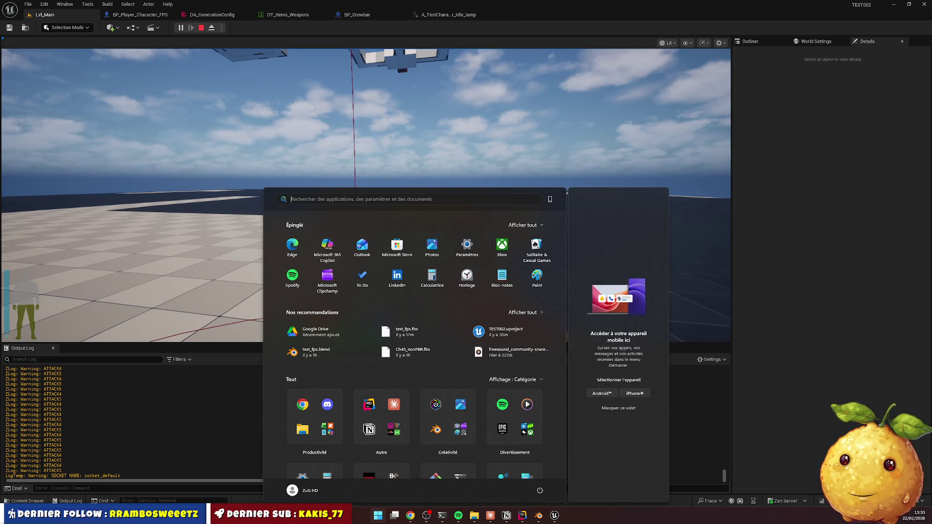
# Browse Content > Actors > Items > Weapons > Pistol and open BP_Item_Weapon_Pistol
pyautogui.click(24, 501)
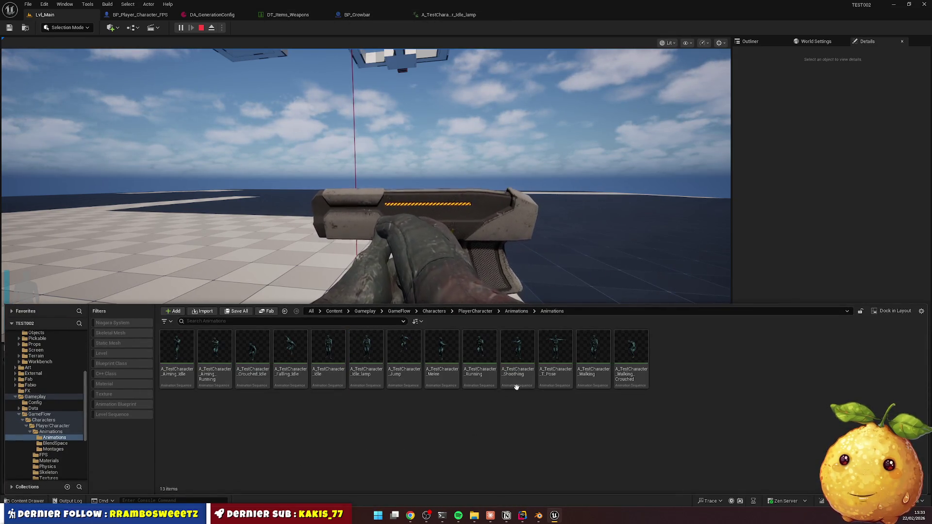
pyautogui.click(334, 311)
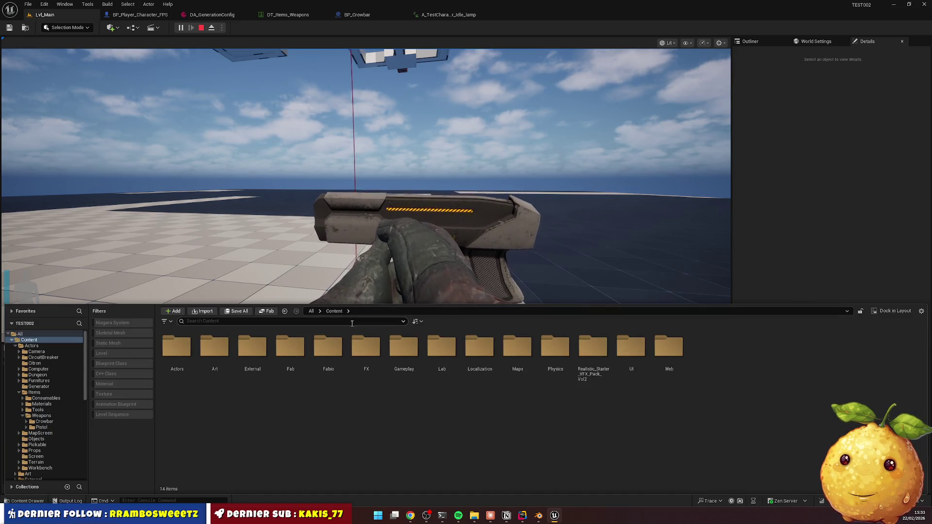
pyautogui.doubleClick(177, 347)
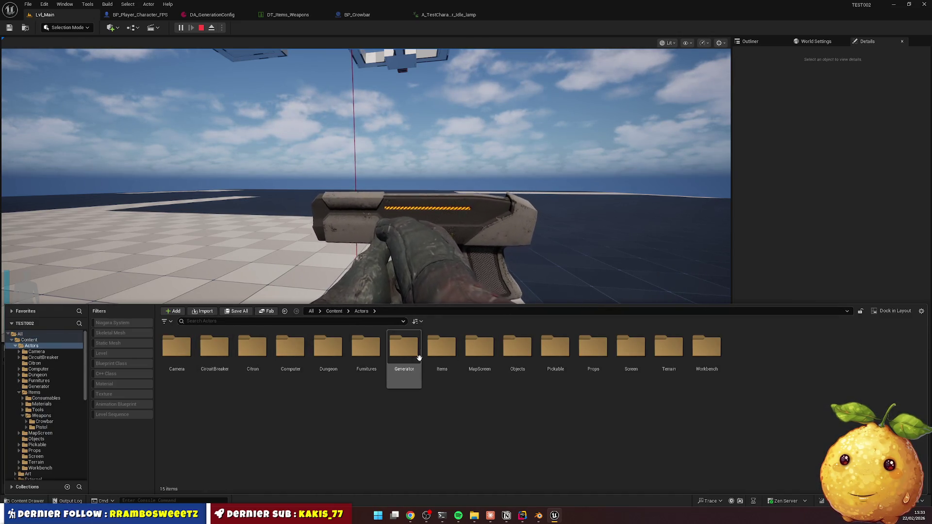
pyautogui.doubleClick(442, 347)
pyautogui.click(291, 355)
pyautogui.doubleClick(290, 348)
pyautogui.click(177, 347)
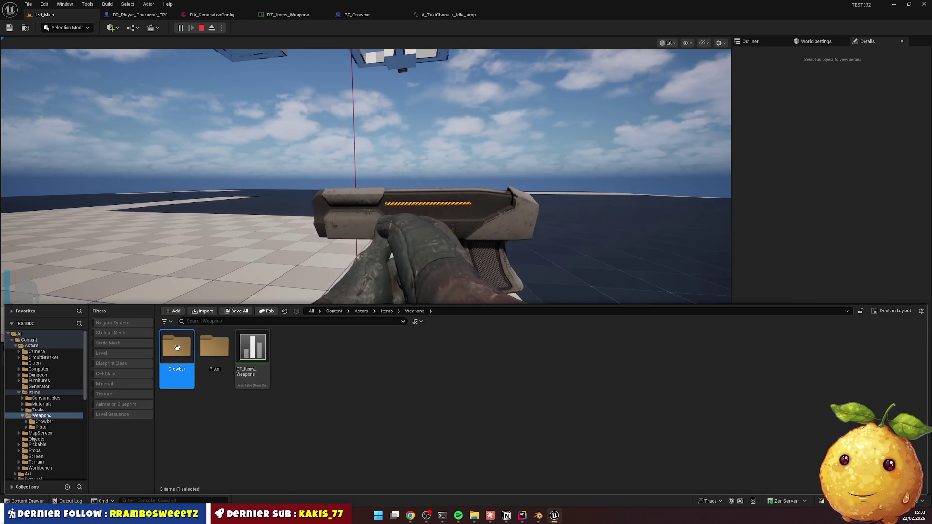
pyautogui.doubleClick(215, 348)
pyautogui.doubleClick(290, 349)
pyautogui.write('tras')
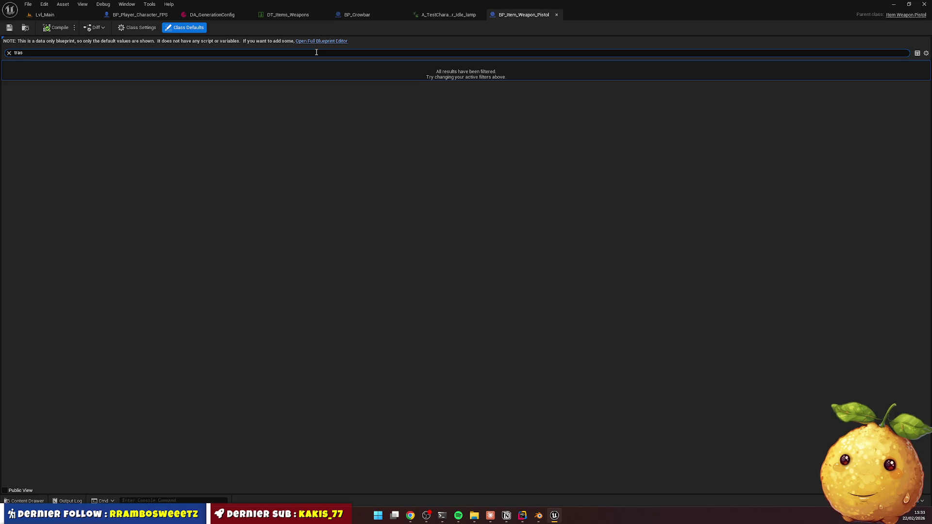
# Search 'trans', set the Equip Transform rotation Z to 90, then compile and save the blueprint
pyautogui.press('BackSpace')
pyautogui.write('ns')
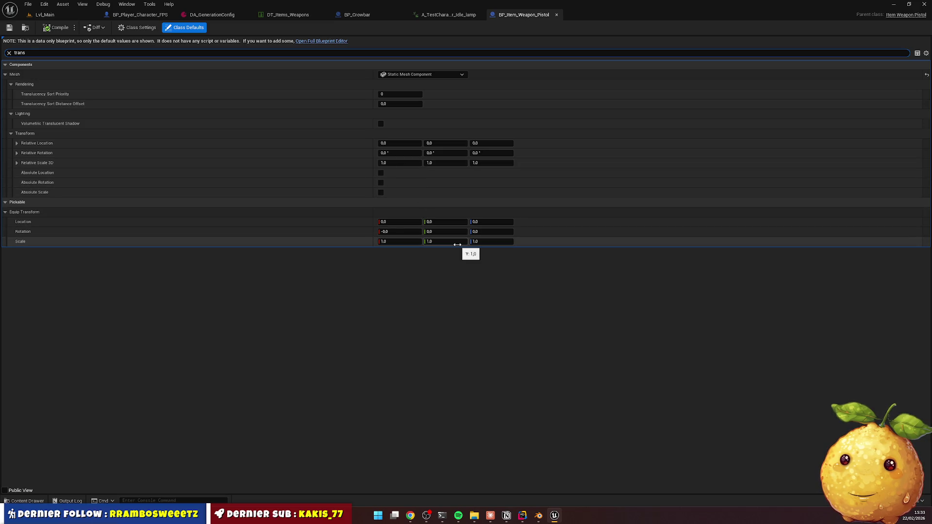
pyautogui.click(484, 232)
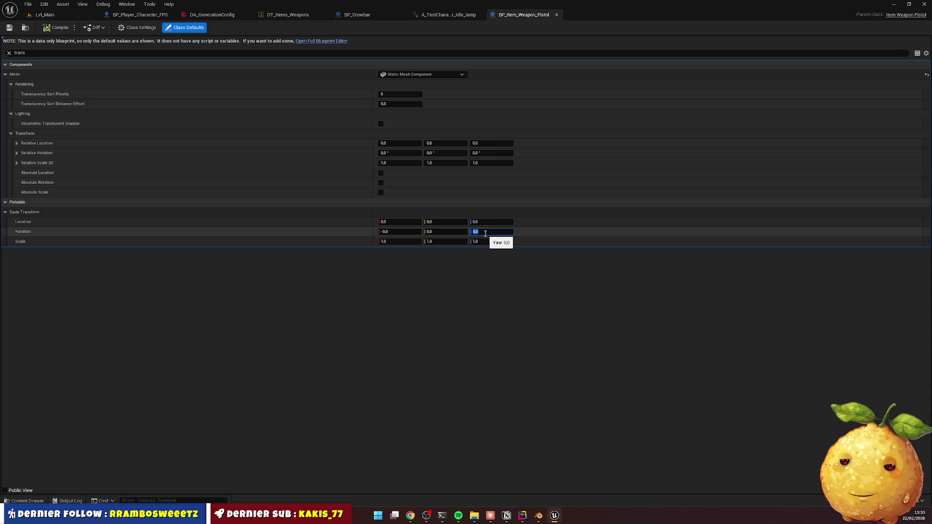
pyautogui.write('90')
pyautogui.press('Return')
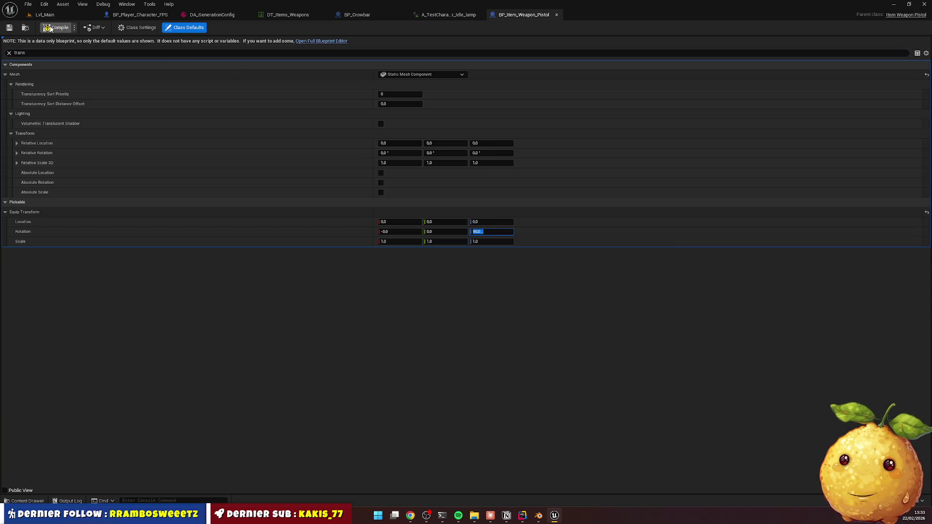
pyautogui.click(48, 28)
pyautogui.click(44, 15)
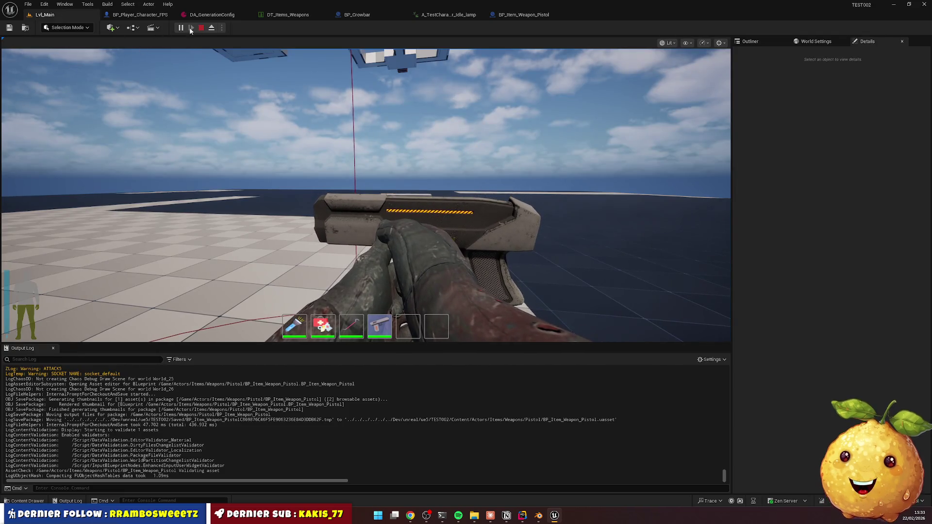
# Restart the play-test, equip the pistol with 4, swap to flashlight and back, and fire twice
pyautogui.press('Escape')
pyautogui.hotkey('alt', 'p')
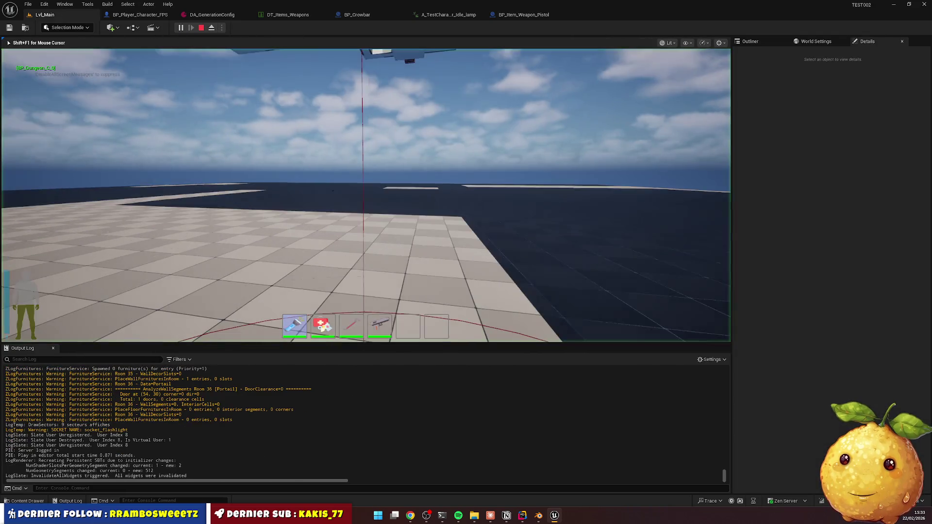
pyautogui.press('4')
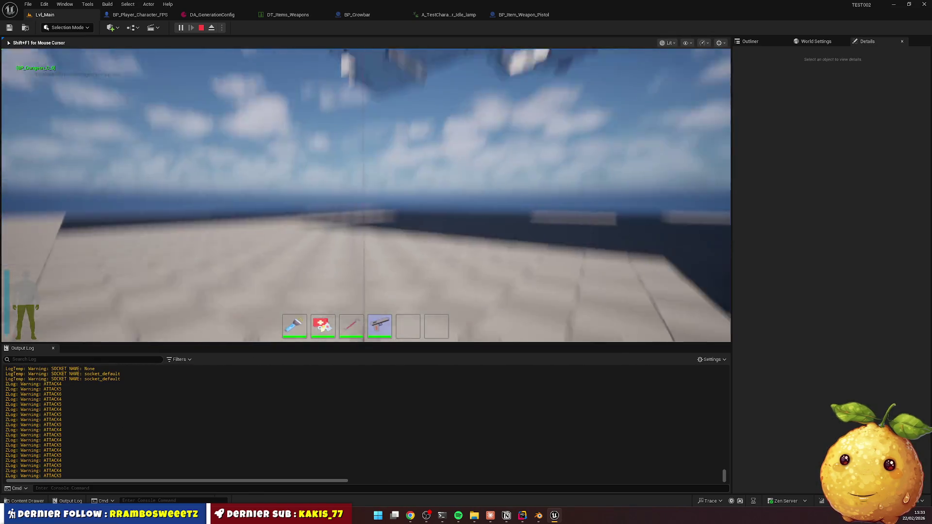
pyautogui.click(366, 195)
pyautogui.press('1')
pyautogui.press('4')
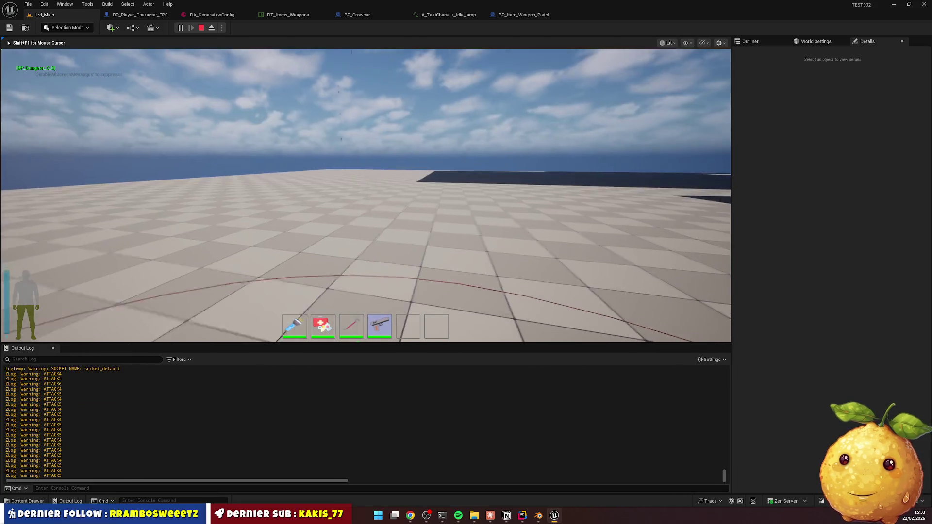
pyautogui.click(366, 196)
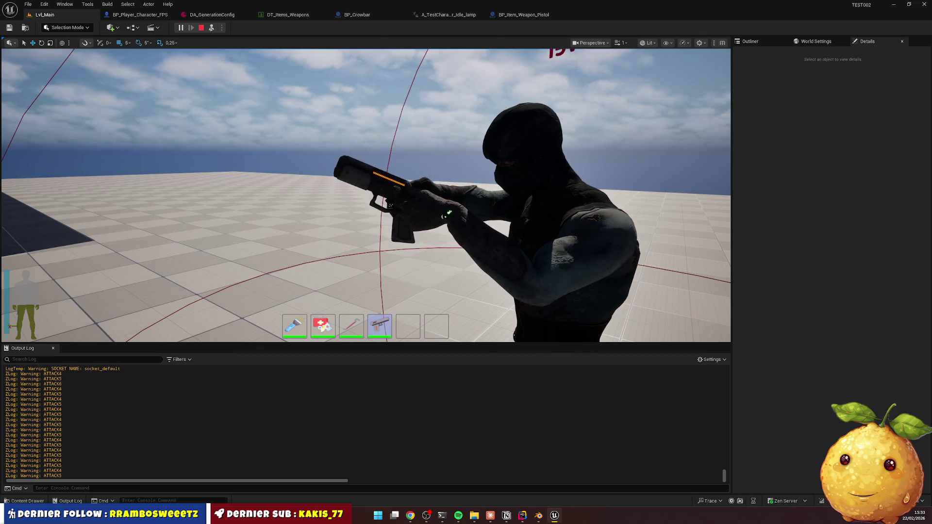
# Select the pistol in the world and orbit around the character to inspect the grip
pyautogui.click(390, 206)
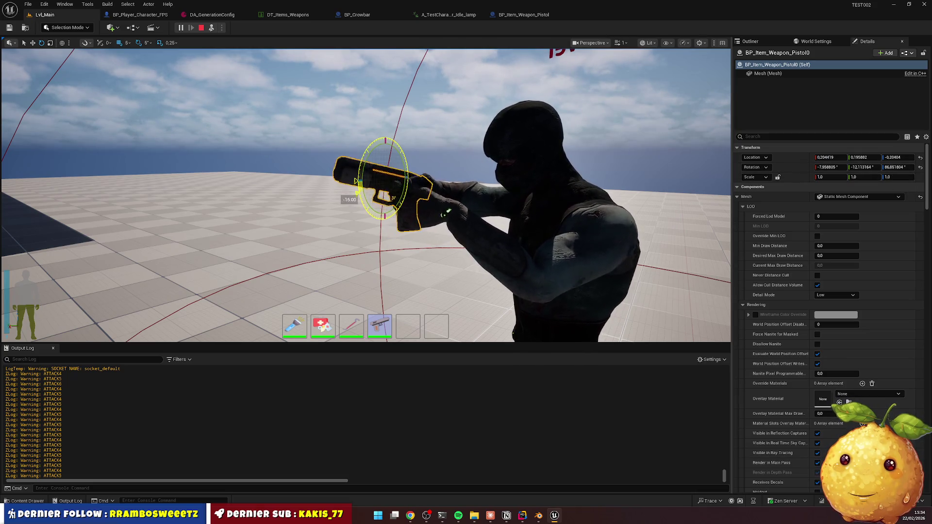
pyautogui.moveTo(580, 179)
pyautogui.mouseDown()
pyautogui.moveTo(272, 187)
pyautogui.moveTo(599, 197)
pyautogui.mouseUp()
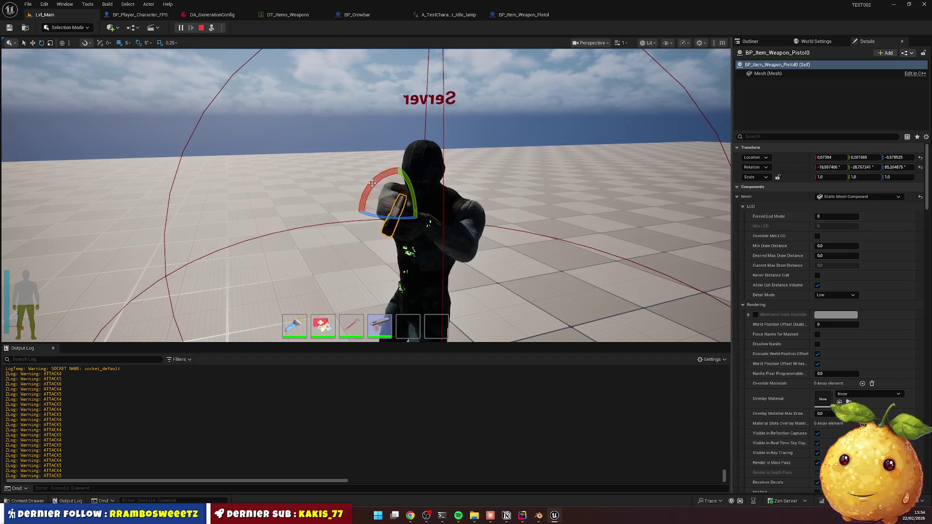
pyautogui.moveTo(384, 218)
pyautogui.mouseDown()
pyautogui.moveTo(286, 220)
pyautogui.moveTo(457, 217)
pyautogui.mouseUp()
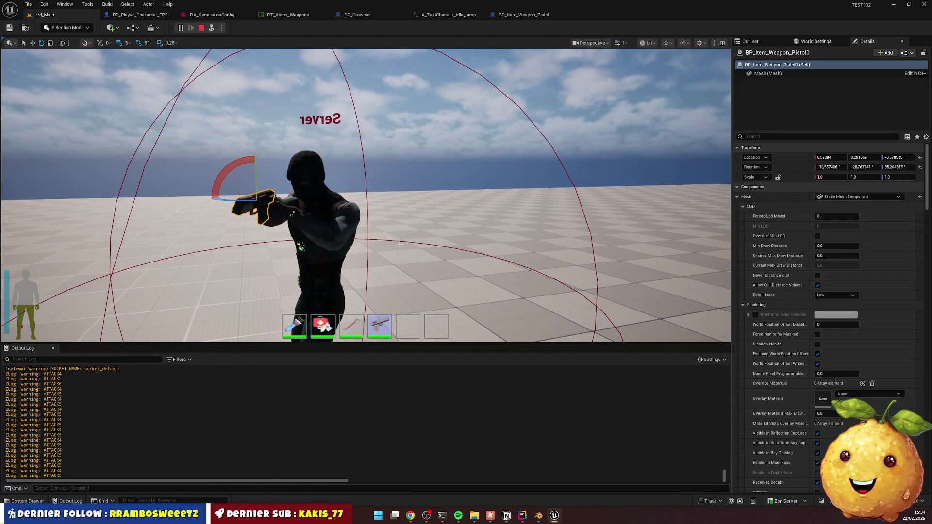
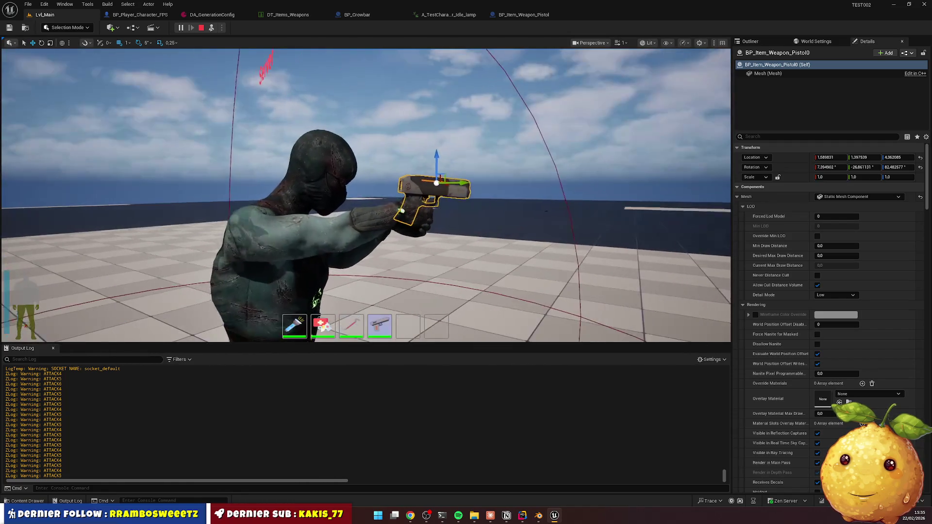
# Copy all Transform category values of the held pistol from the Details panel
pyautogui.scroll(5, 382, 165)
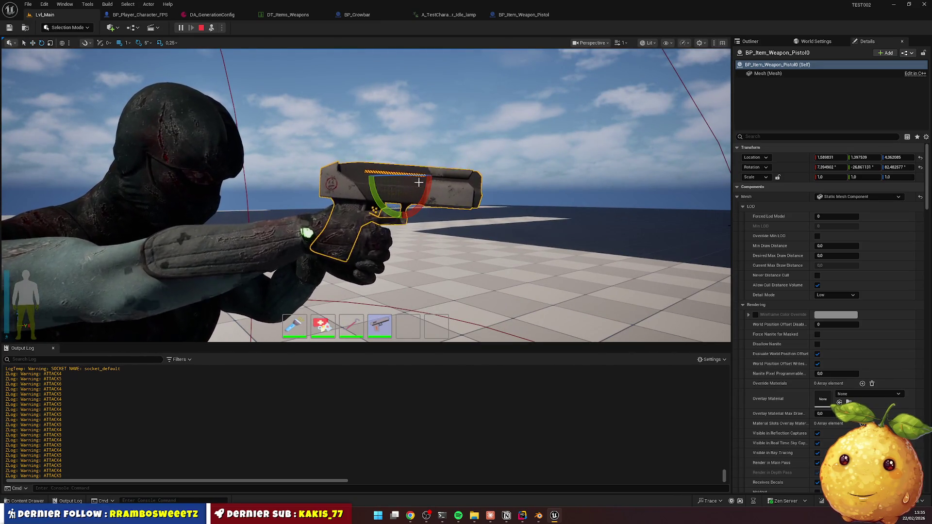
pyautogui.moveTo(468, 226)
pyautogui.mouseDown()
pyautogui.moveTo(663, 226)
pyautogui.moveTo(566, 225)
pyautogui.moveTo(614, 226)
pyautogui.moveTo(631, 213)
pyautogui.moveTo(471, 214)
pyautogui.mouseUp()
pyautogui.scroll(-5, 366, 194)
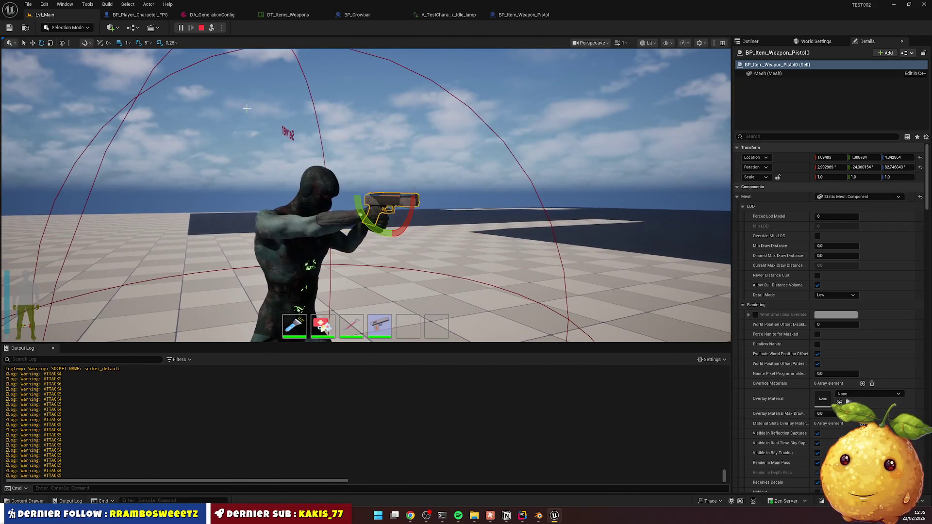
pyautogui.rightClick(753, 175)
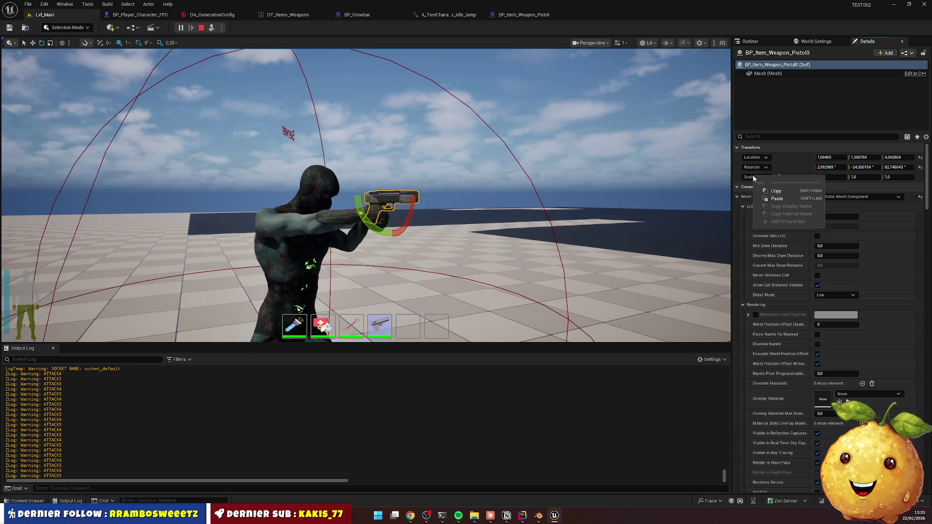
pyautogui.rightClick(752, 148)
pyautogui.click(783, 187)
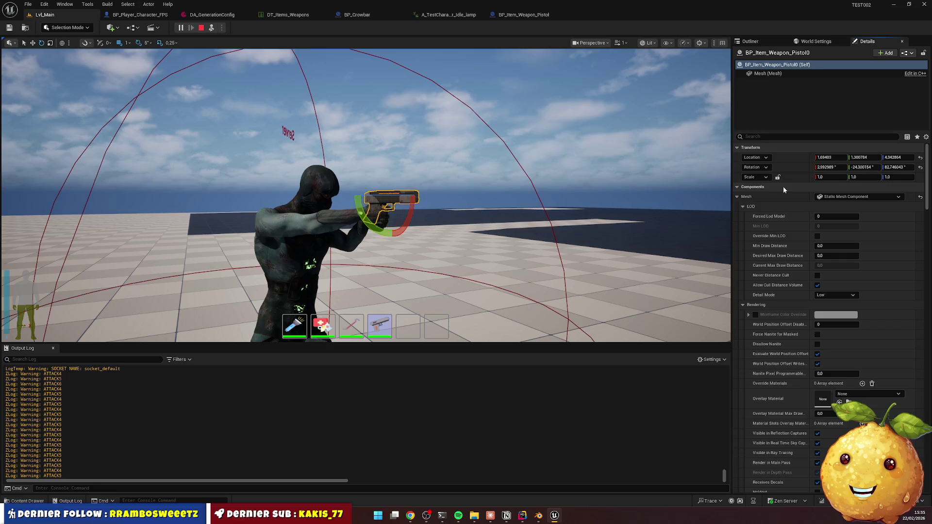
# Paste the copied transform onto BP_Item_Weapon_Pistol's Equip Transform, retrying after stopping play, and return to Lvl_Main
pyautogui.click(524, 16)
pyautogui.rightClick(27, 219)
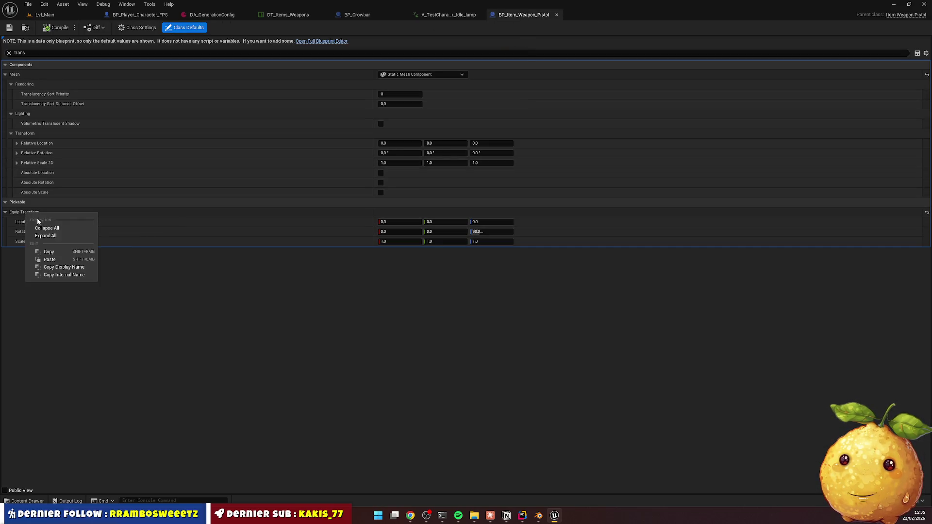
pyautogui.click(54, 259)
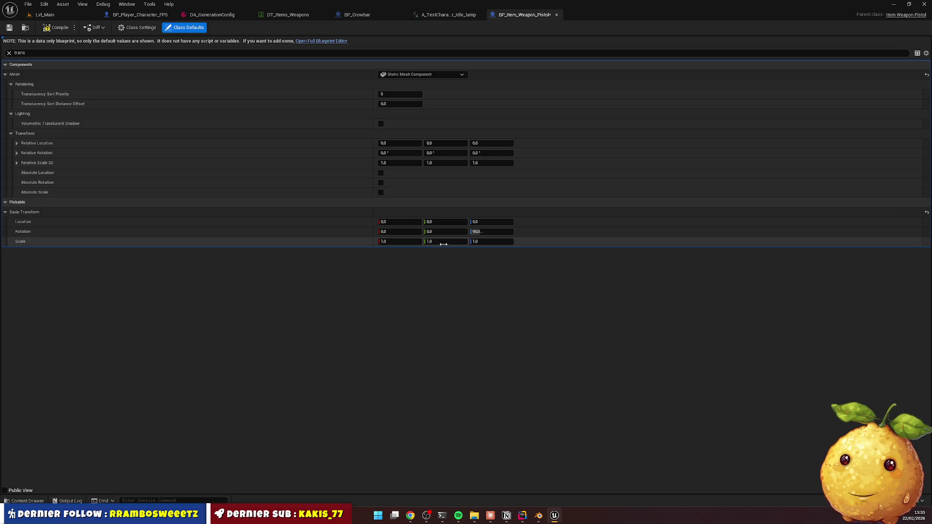
pyautogui.click(69, 19)
pyautogui.click(202, 27)
pyautogui.click(524, 15)
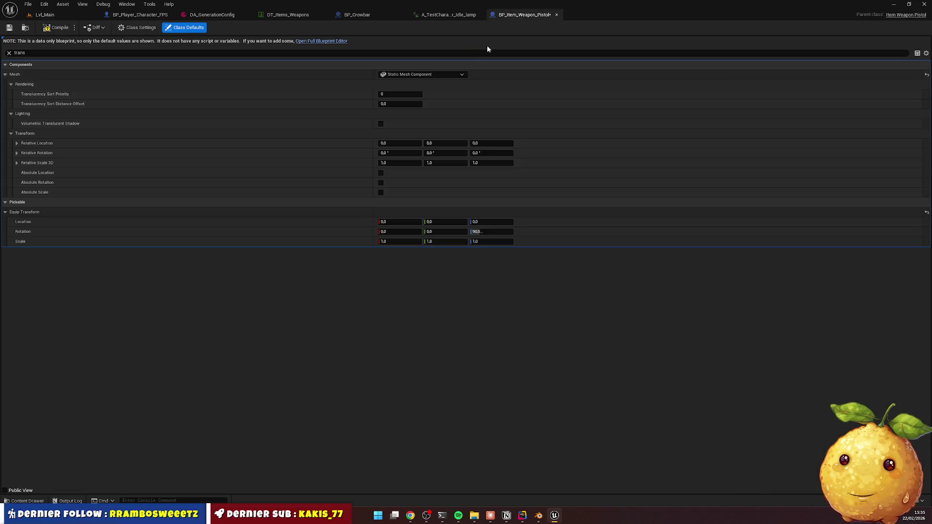
pyautogui.rightClick(25, 214)
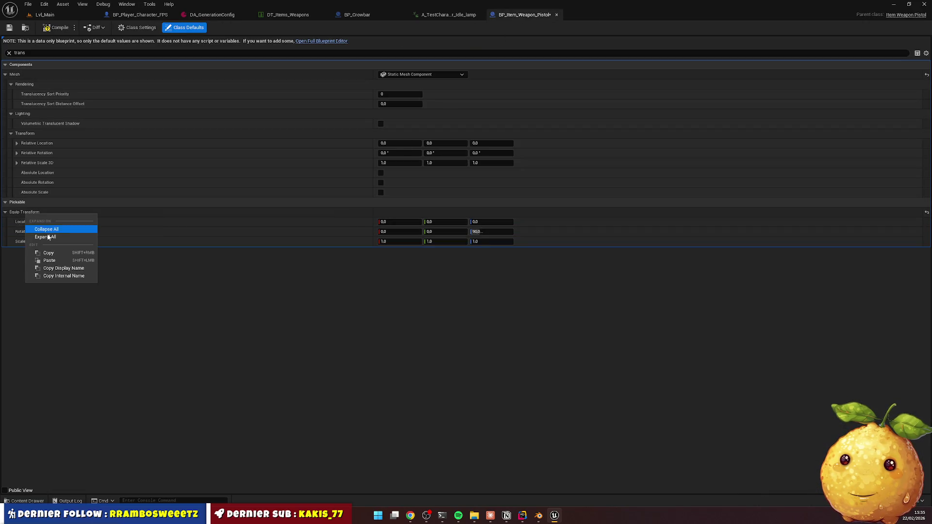
pyautogui.click(57, 261)
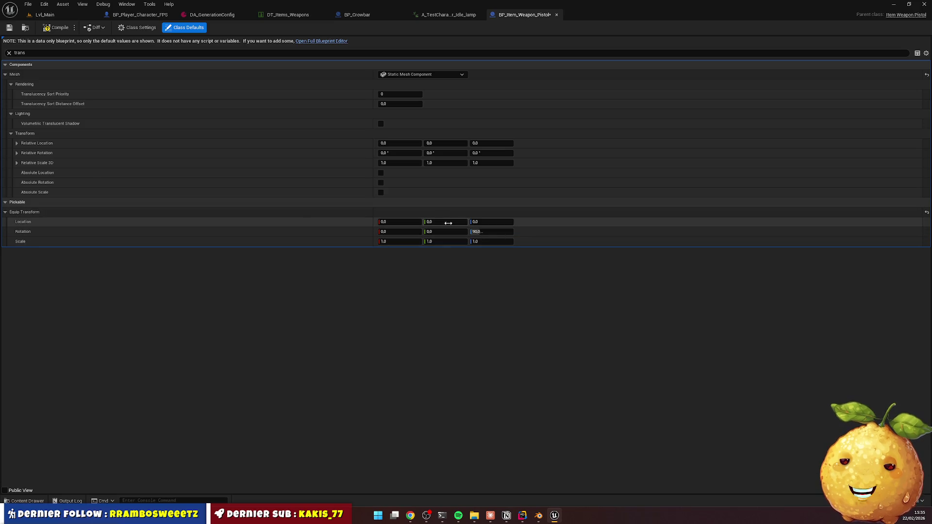
pyautogui.click(68, 16)
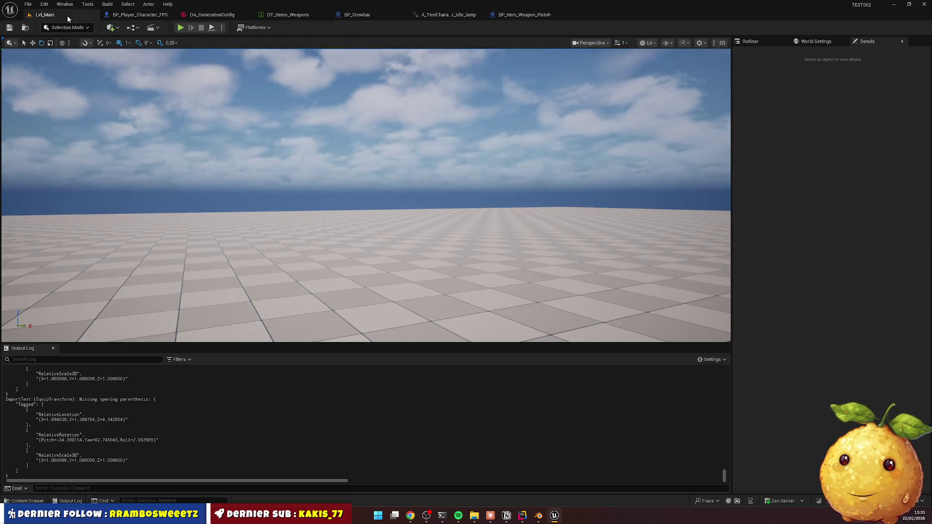
# Start and restart the Play-in-Editor test of the level several times
pyautogui.click(181, 29)
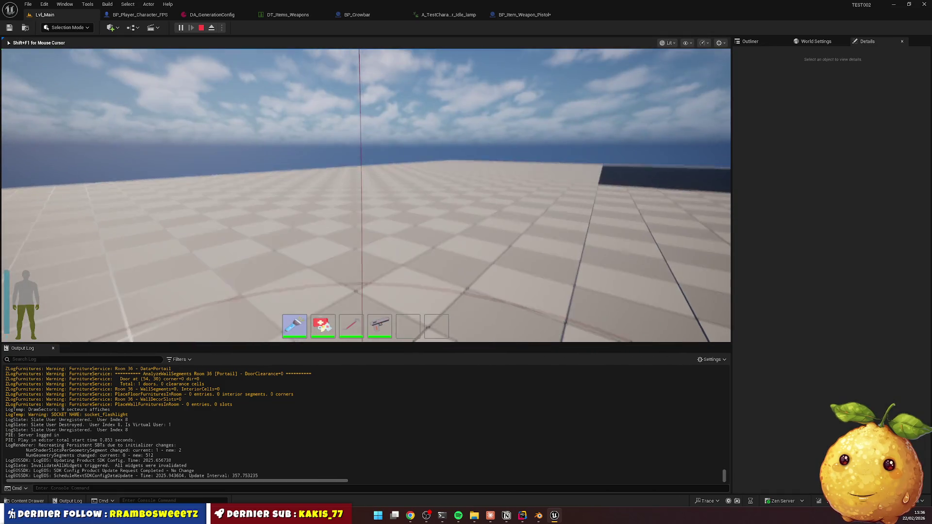
pyautogui.press('Escape')
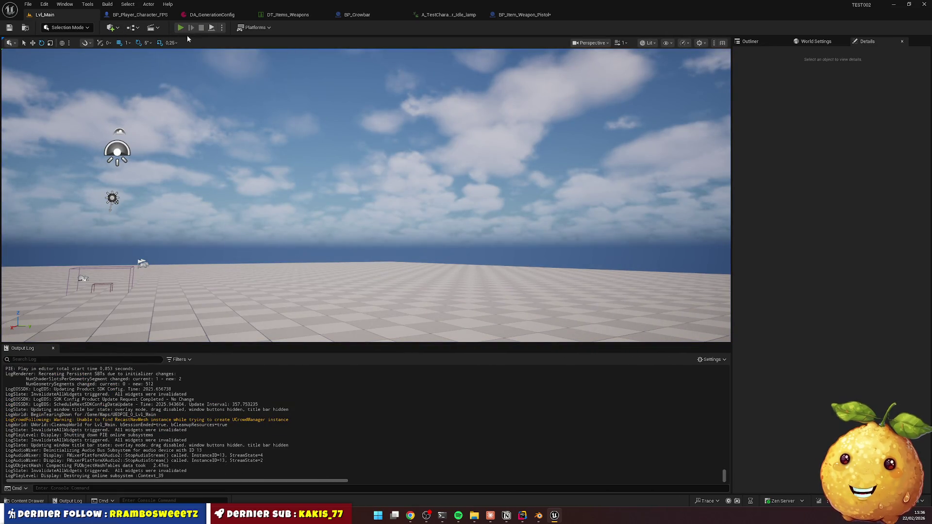
pyautogui.hotkey('alt', 'p')
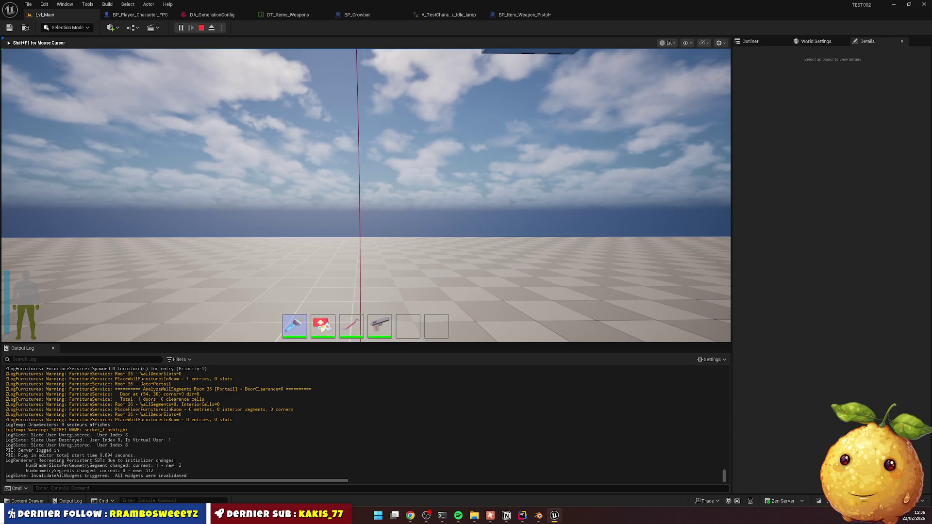
pyautogui.press('Escape')
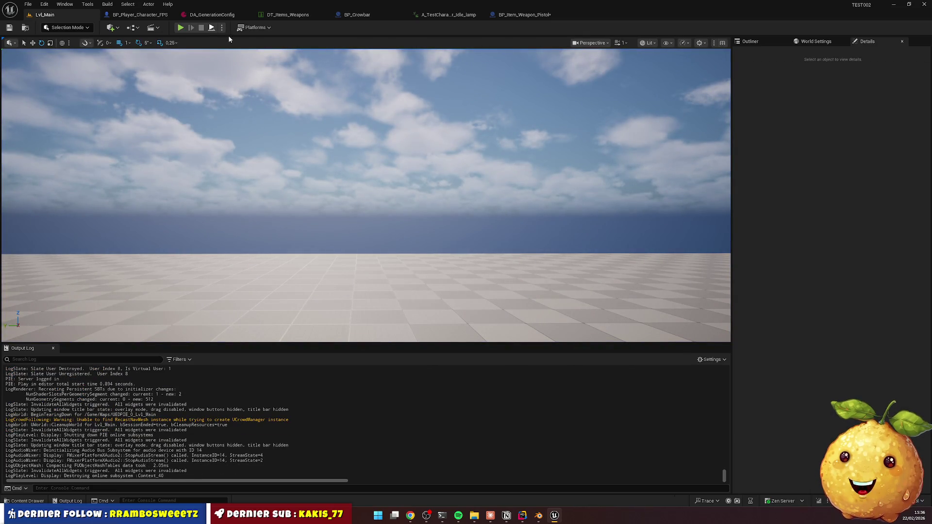
pyautogui.hotkey('alt', 'p')
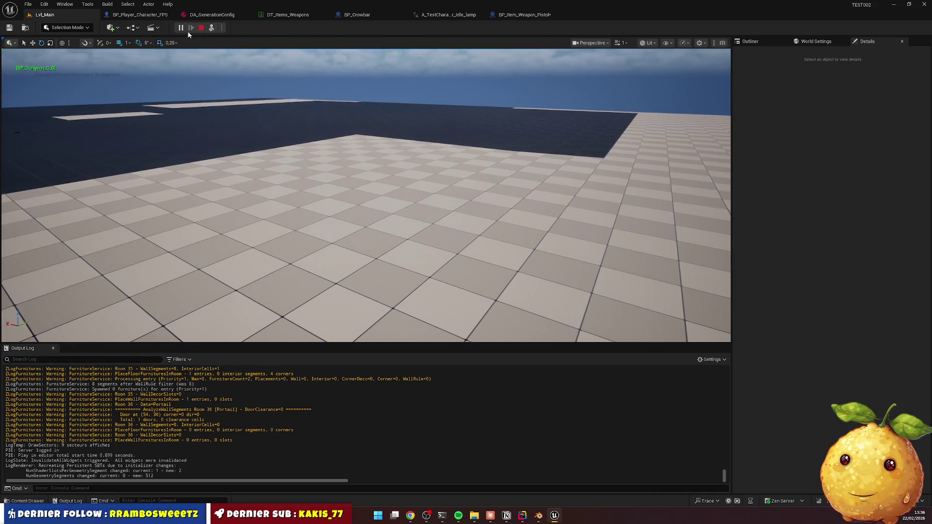
pyautogui.press('Escape')
pyautogui.hotkey('alt', 'p')
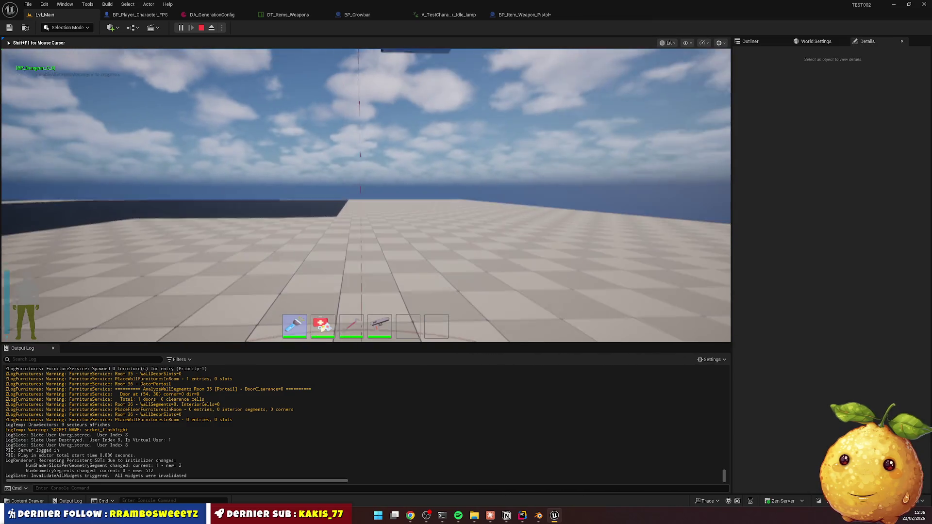
# Equip the pistol from hotbar slot 4 and eject with F8 to view the character from outside
pyautogui.press('F8')
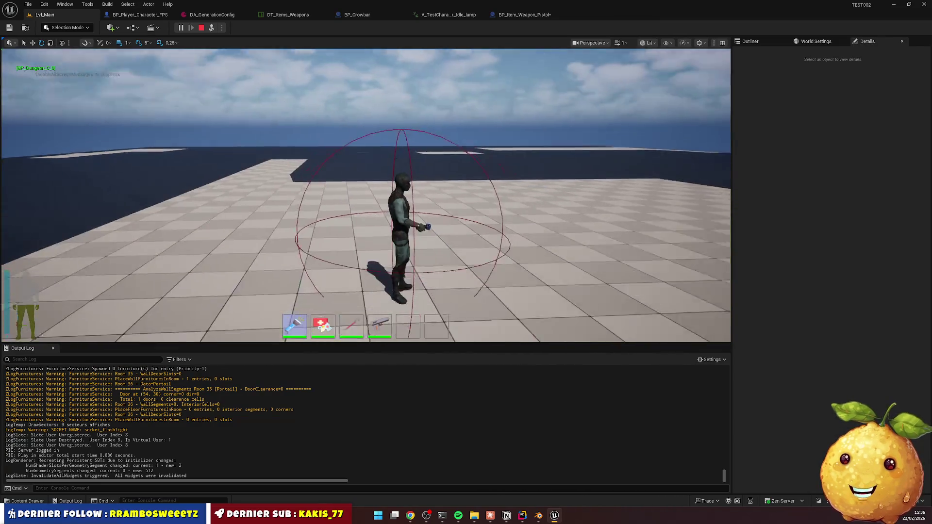
pyautogui.press('F8')
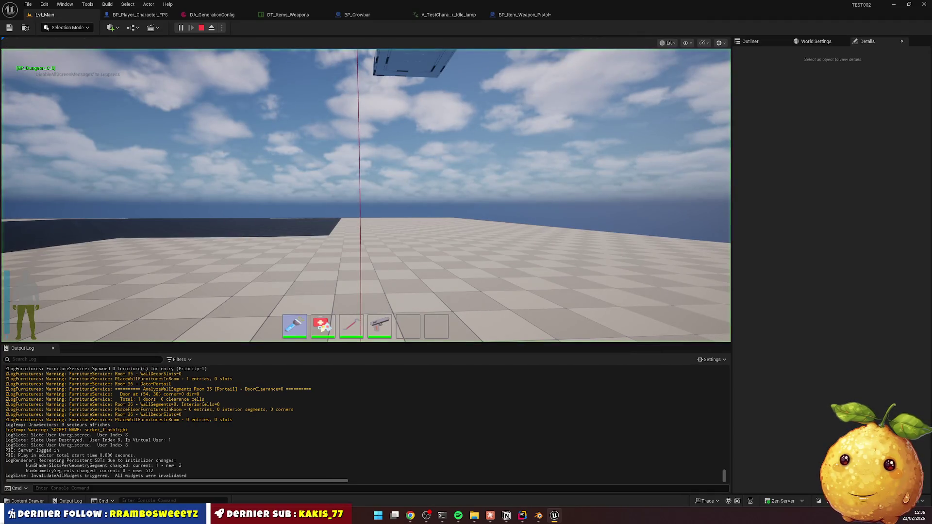
pyautogui.scroll(-3, 366, 194)
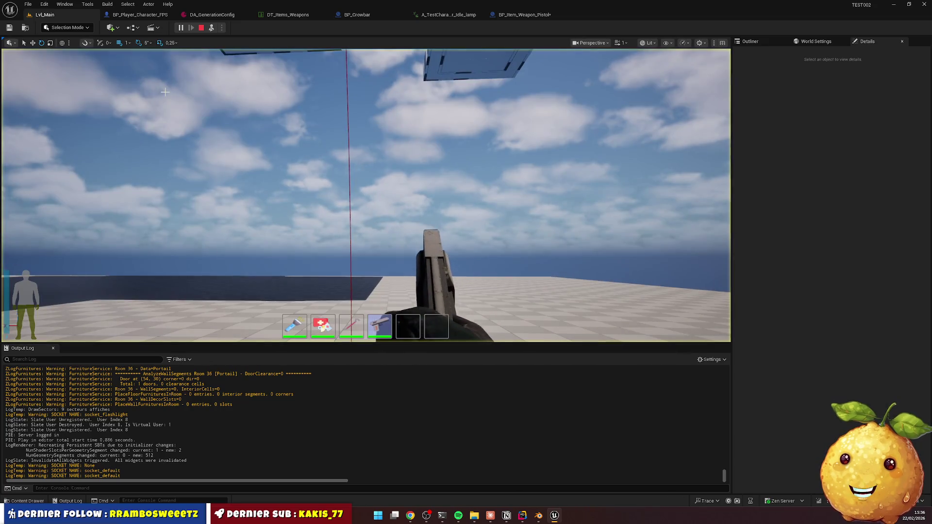
pyautogui.press('F8')
# Select the pistol in the character's hand and inspect its location and rotation from the front
pyautogui.moveTo(354, 203); pyautogui.dragTo(377, 176)
pyautogui.click(411, 193)
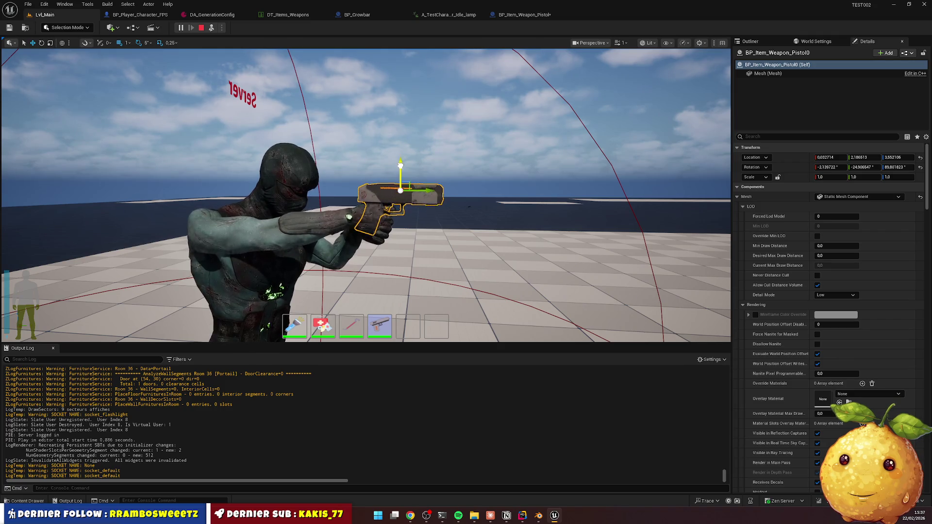
pyautogui.moveTo(503, 202)
pyautogui.mouseDown()
pyautogui.moveTo(311, 195)
pyautogui.moveTo(427, 194)
pyautogui.moveTo(287, 177)
pyautogui.mouseUp()
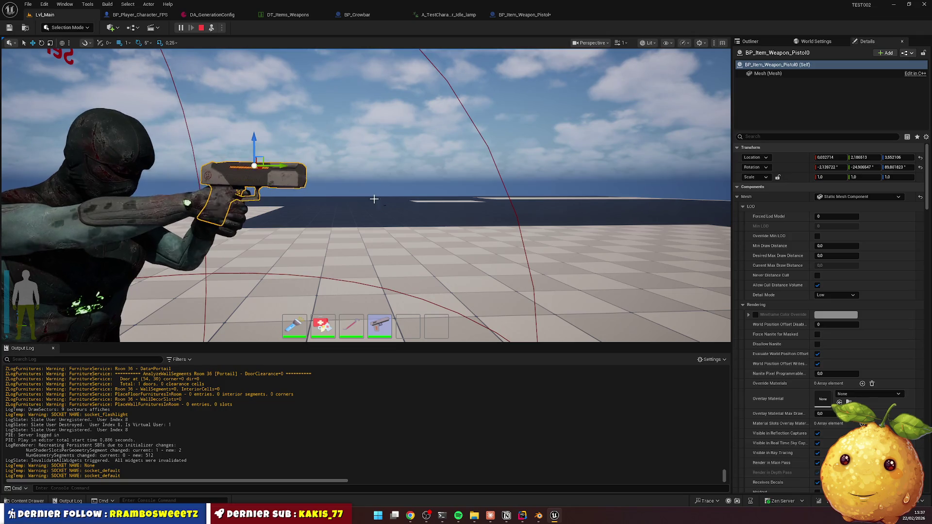
# Copy the held pistol's location into BP_Item_Weapon_Pistol's Equip Transform Location
pyautogui.rightClick(755, 159)
pyautogui.click(777, 173)
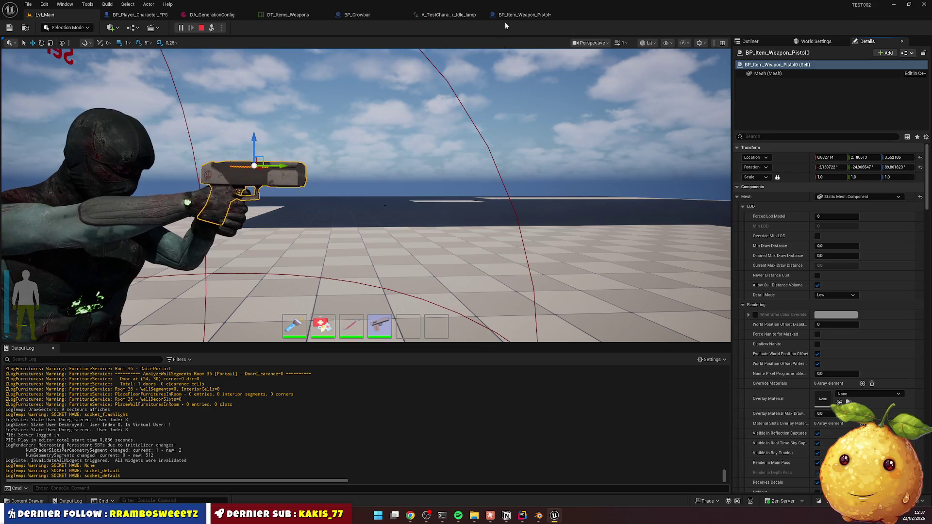
pyautogui.click(522, 14)
pyautogui.rightClick(27, 222)
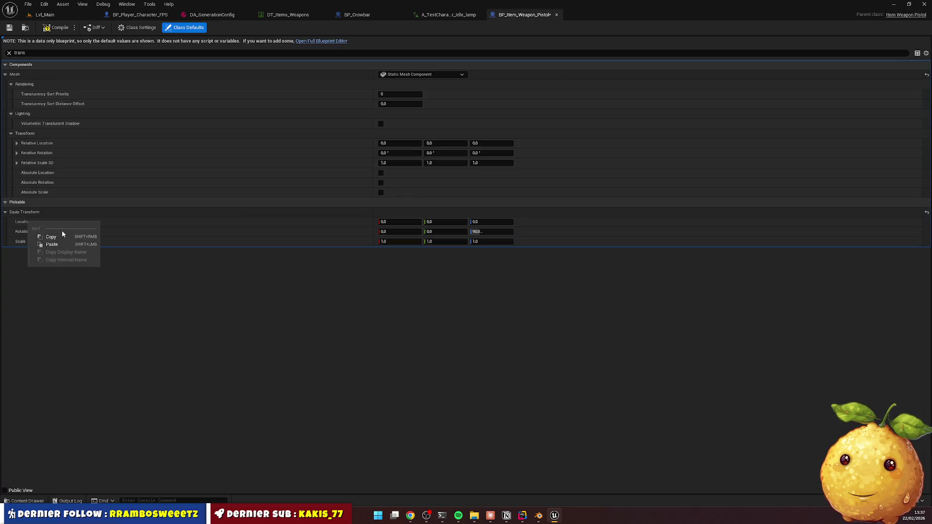
pyautogui.click(52, 244)
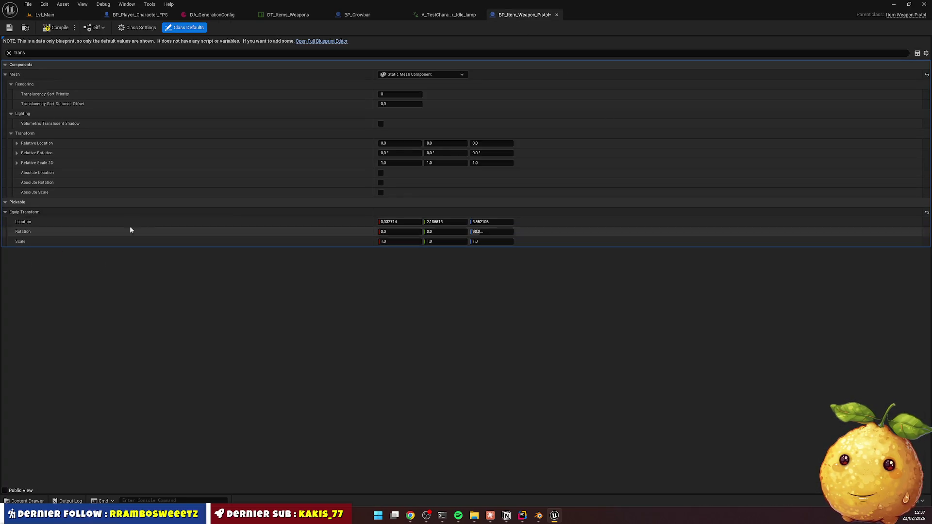
# Paste the rotation -3.14, -24.91, 89.80 into Equip Transform Rotation and stop the play session
pyautogui.click(44, 15)
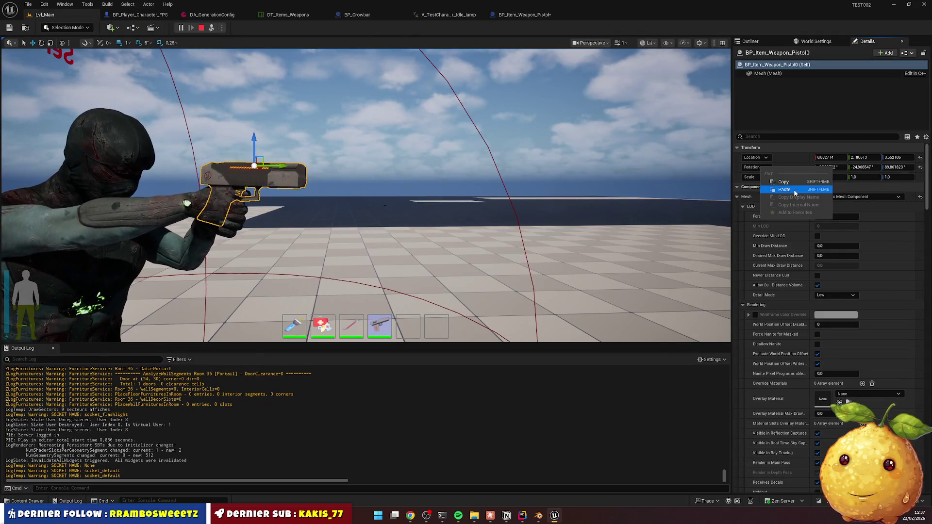
pyautogui.click(522, 14)
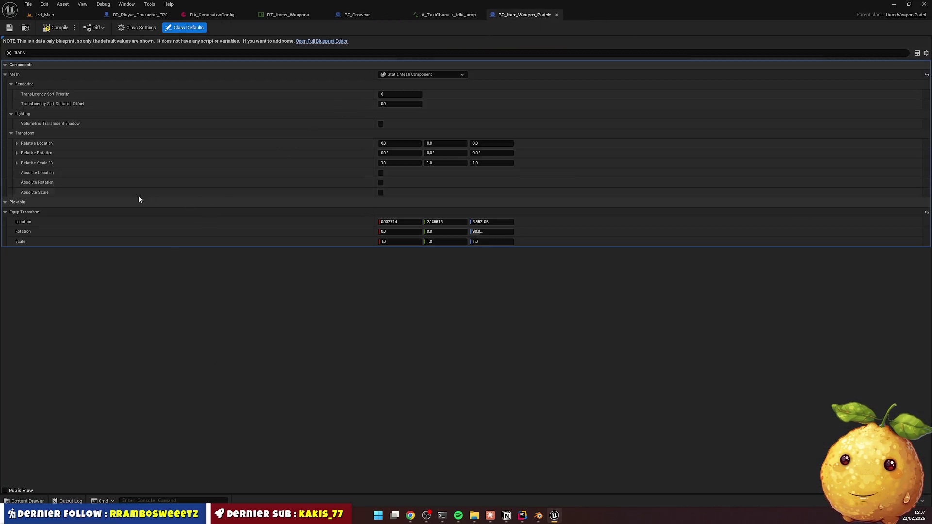
pyautogui.rightClick(26, 232)
pyautogui.click(57, 254)
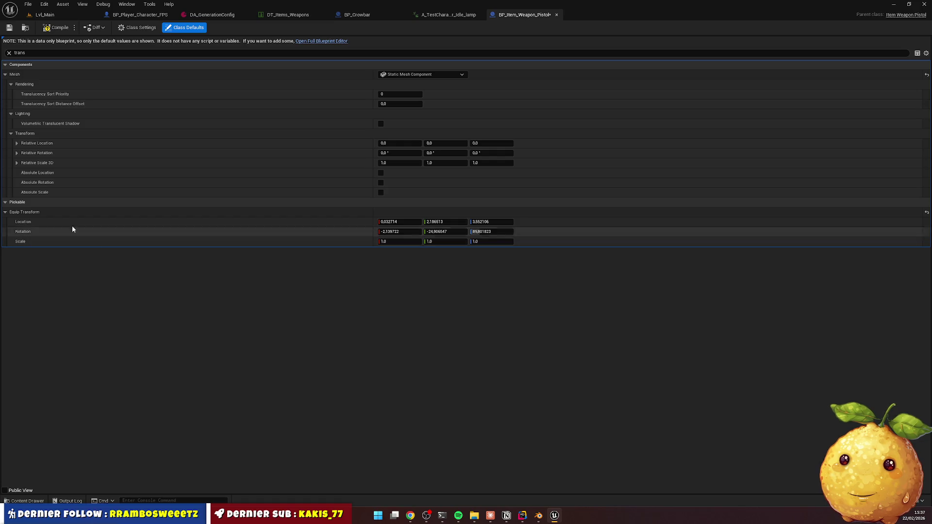
pyautogui.click(48, 15)
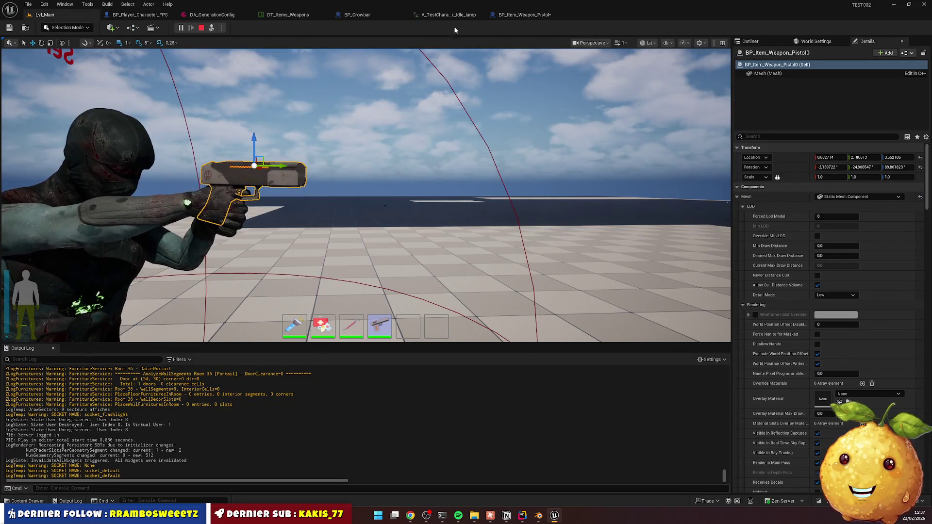
pyautogui.click(522, 15)
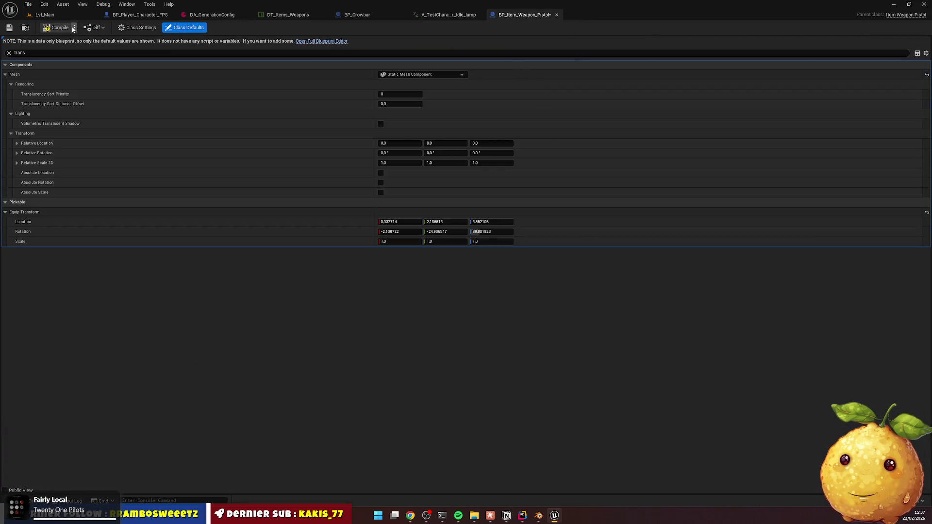
pyautogui.click(45, 15)
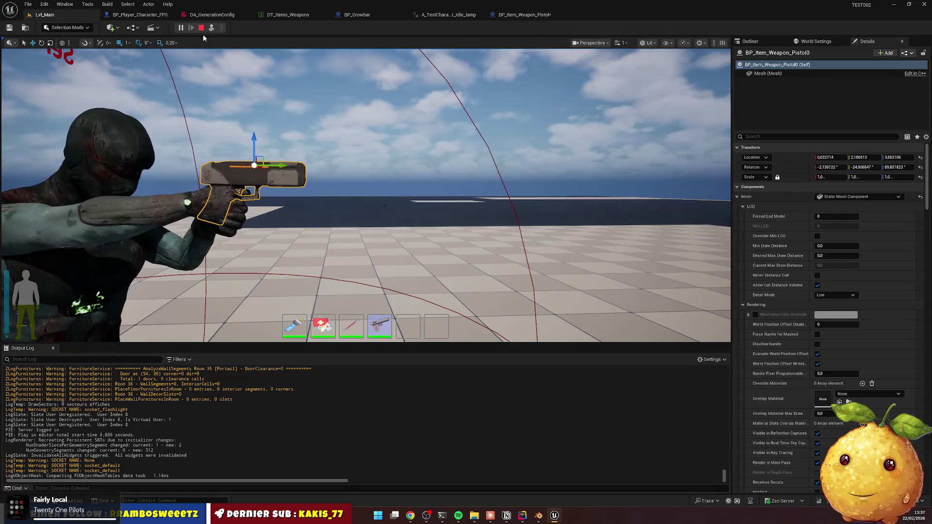
pyautogui.click(190, 24)
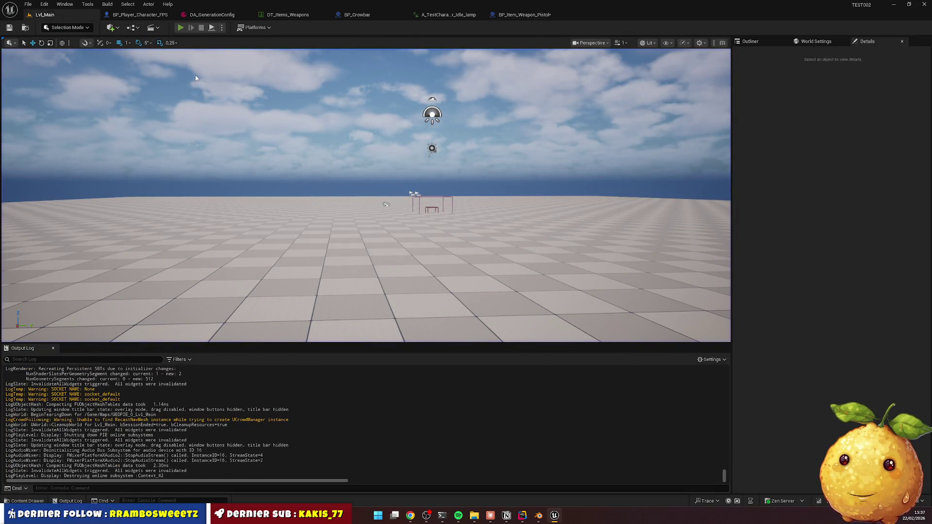
pyautogui.hotkey('alt', 'p')
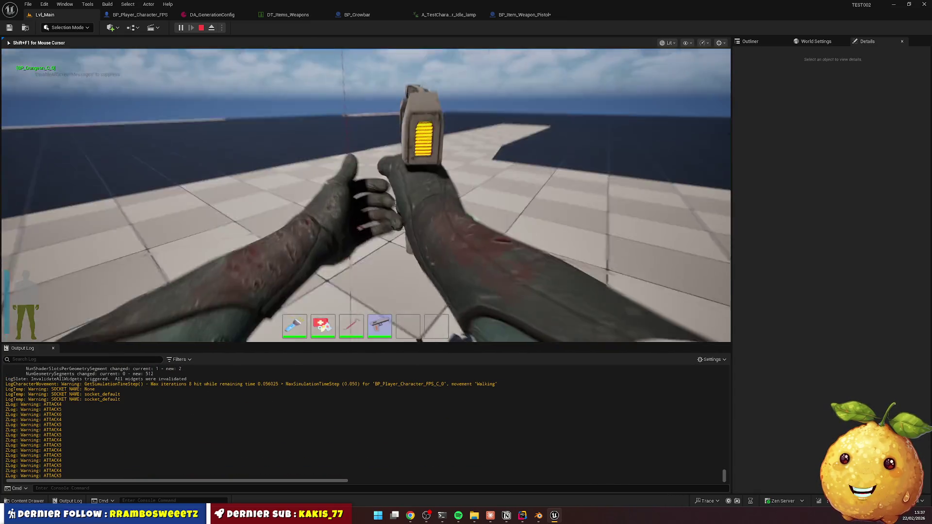
pyautogui.press('w')
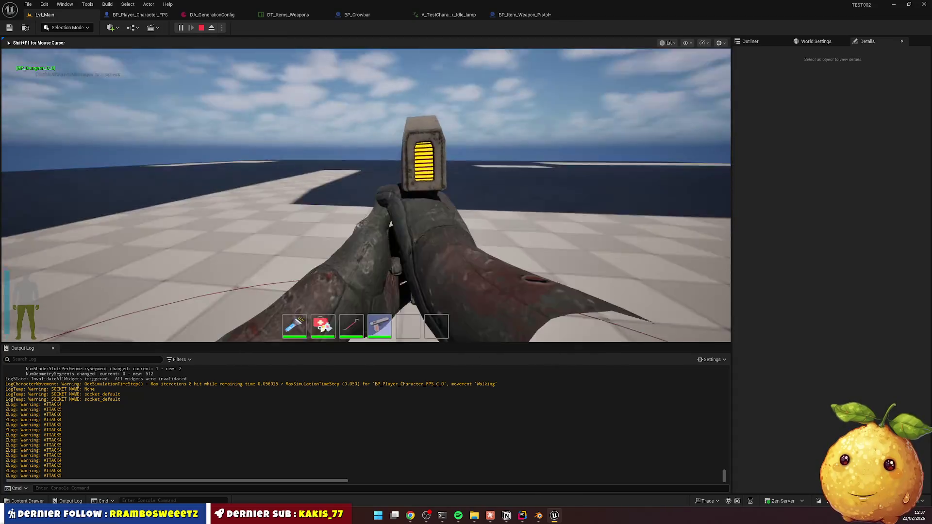
pyautogui.press('r')
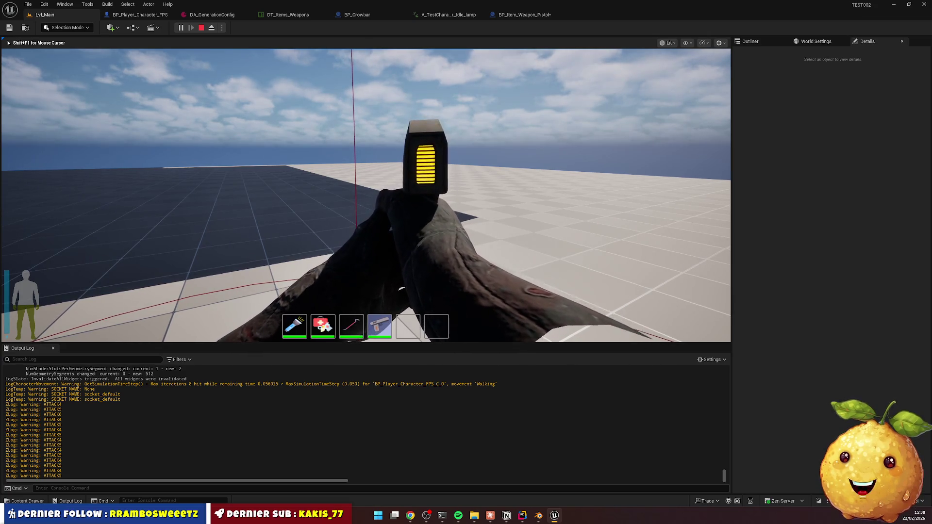
pyautogui.press('3')
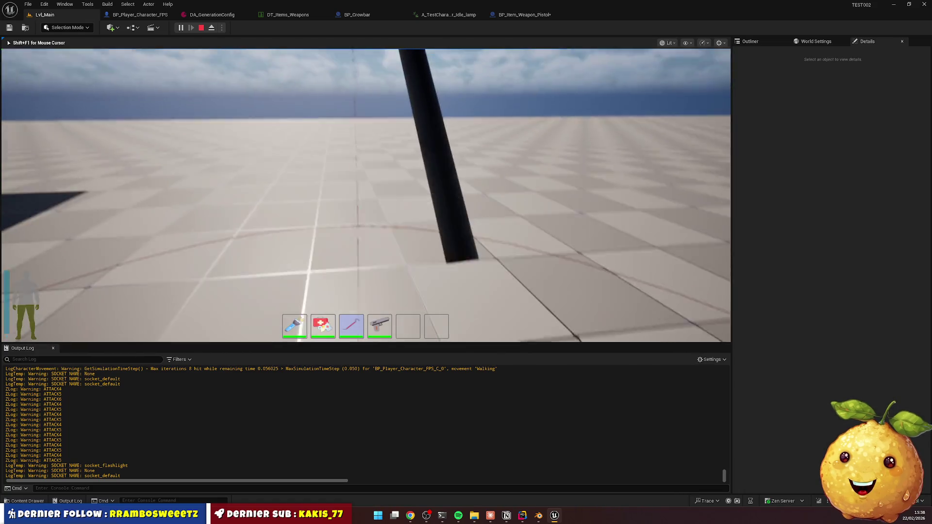
pyautogui.click(367, 195)
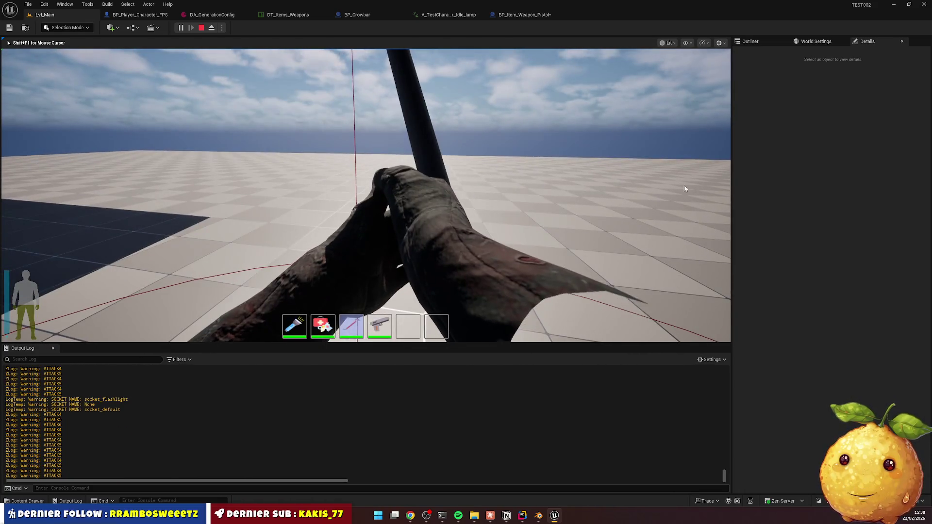
pyautogui.press('Escape')
pyautogui.click(180, 28)
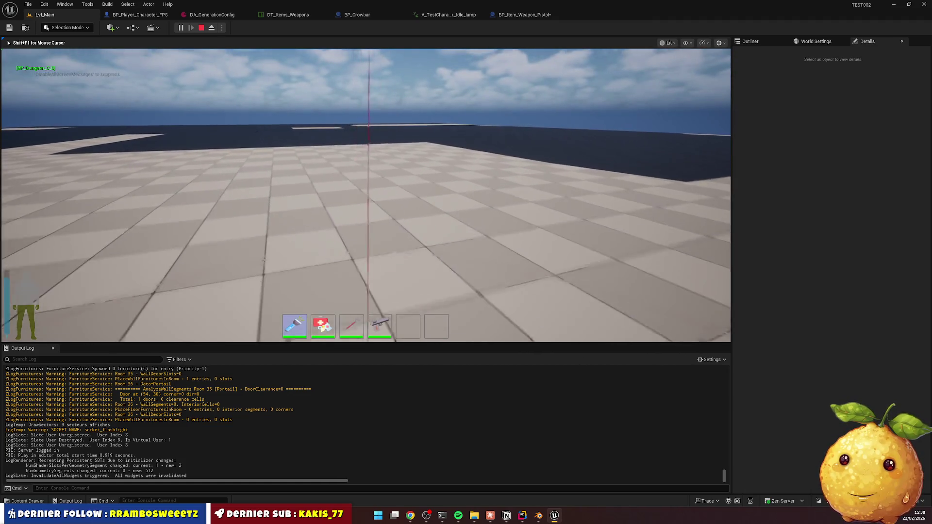
pyautogui.press('Escape')
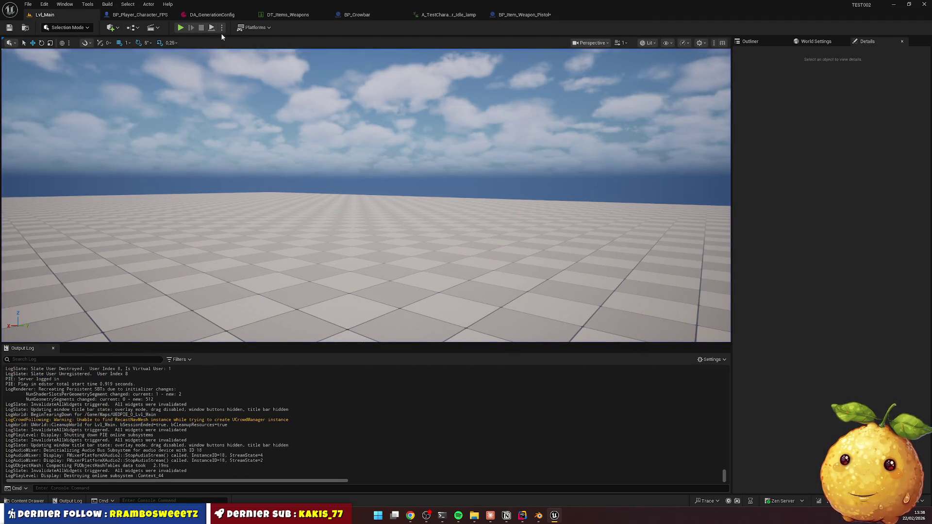
pyautogui.hotkey('alt', 'p')
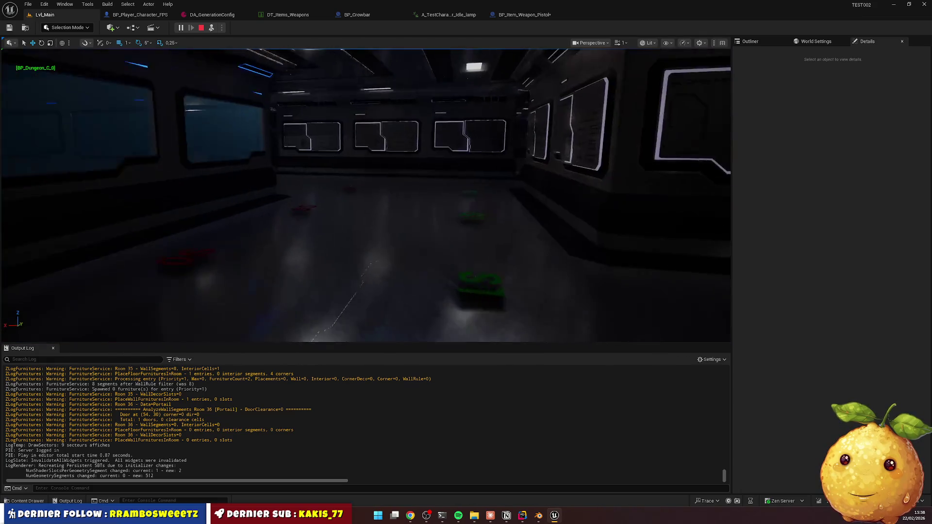
pyautogui.hotkey('shift', 'F1')
pyautogui.click(201, 27)
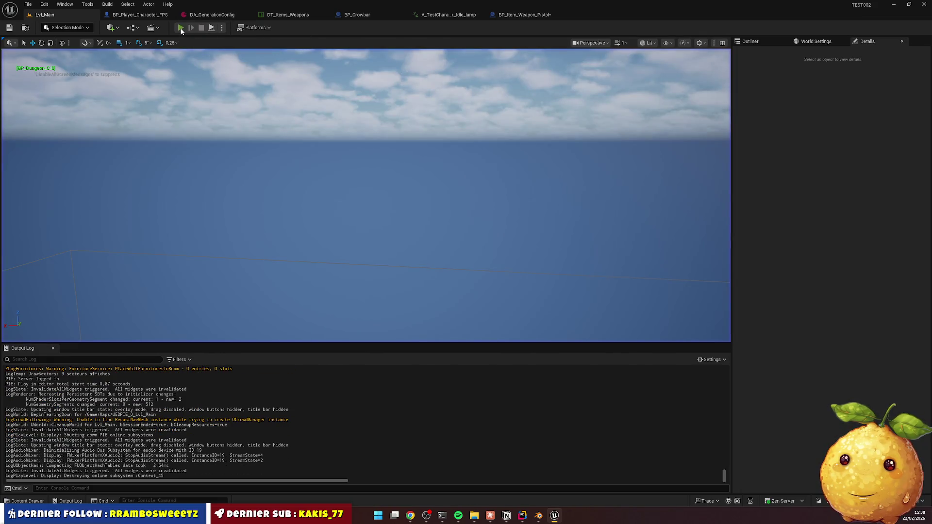
pyautogui.click(180, 27)
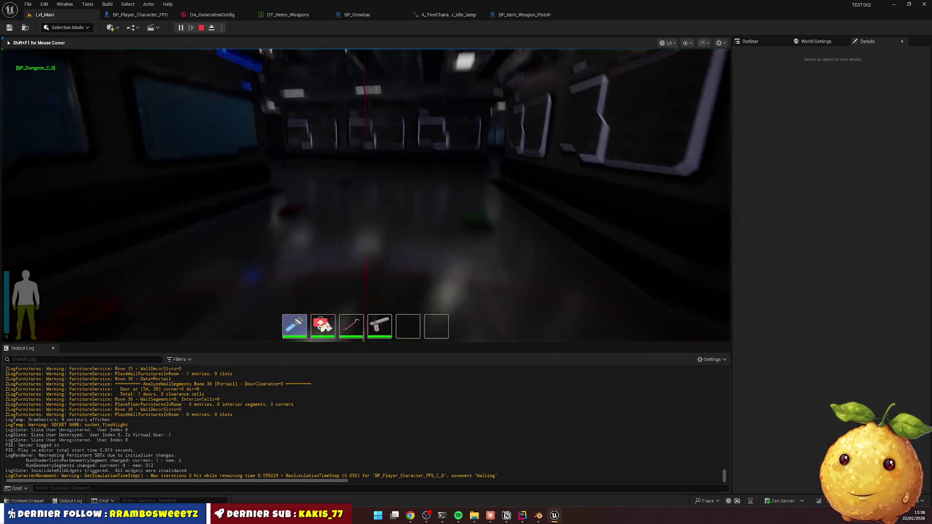
pyautogui.press('w')
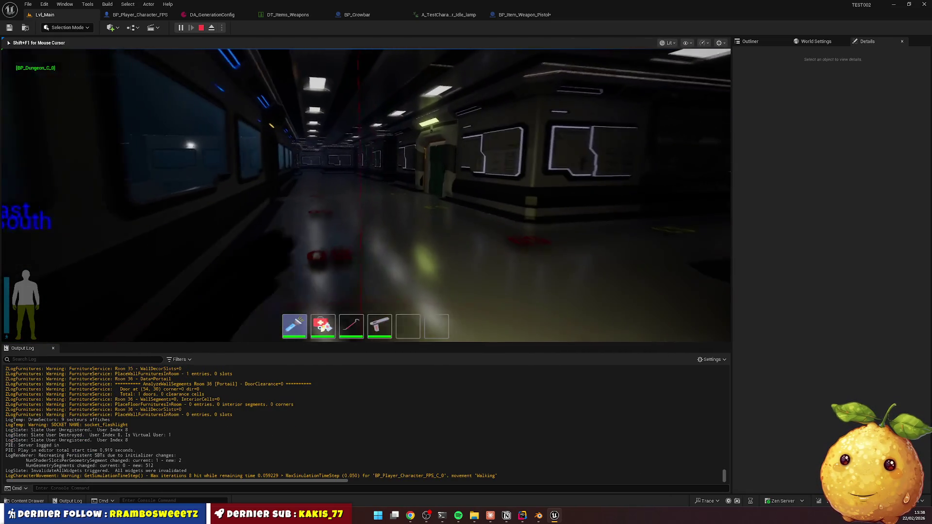
pyautogui.press('w')
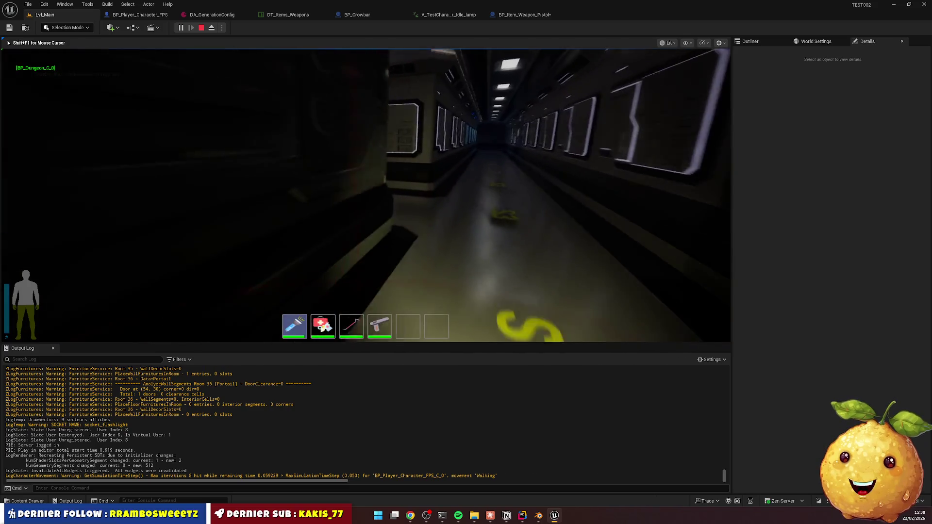
pyautogui.press('w')
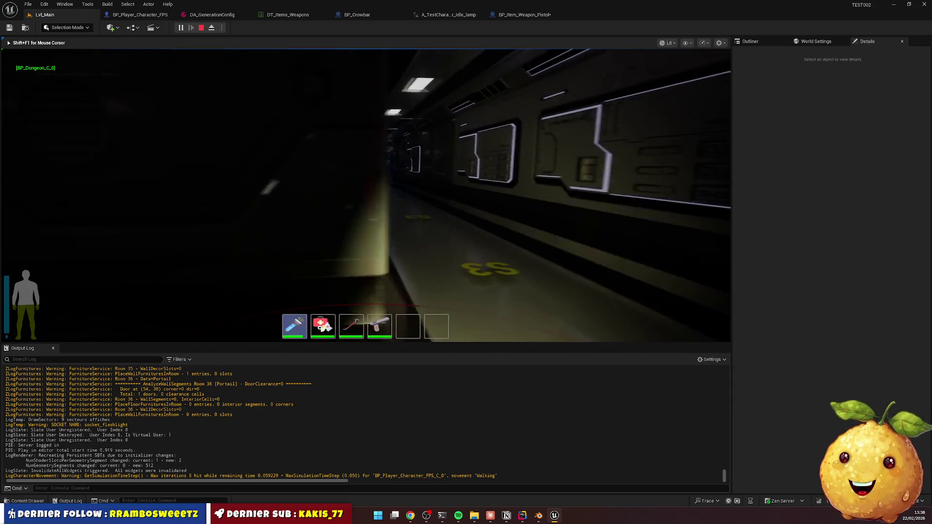
pyautogui.press('w')
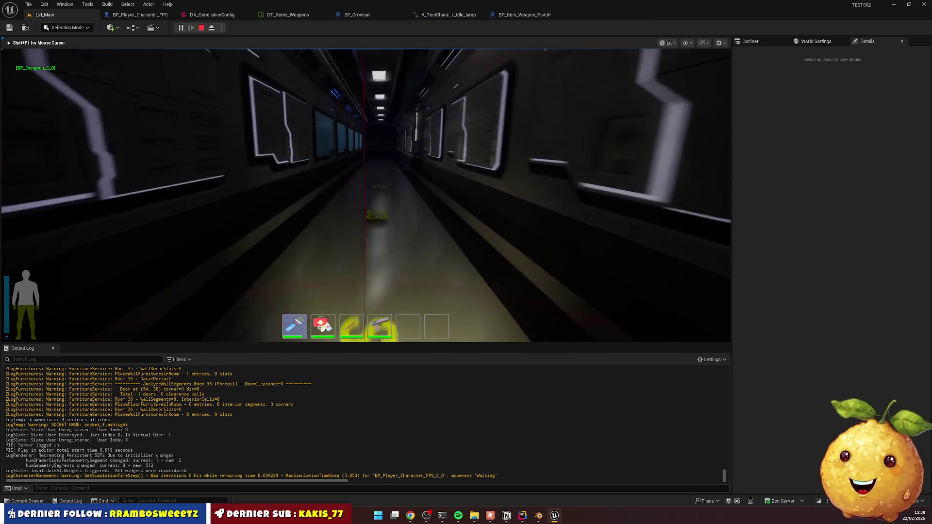
pyautogui.press('w')
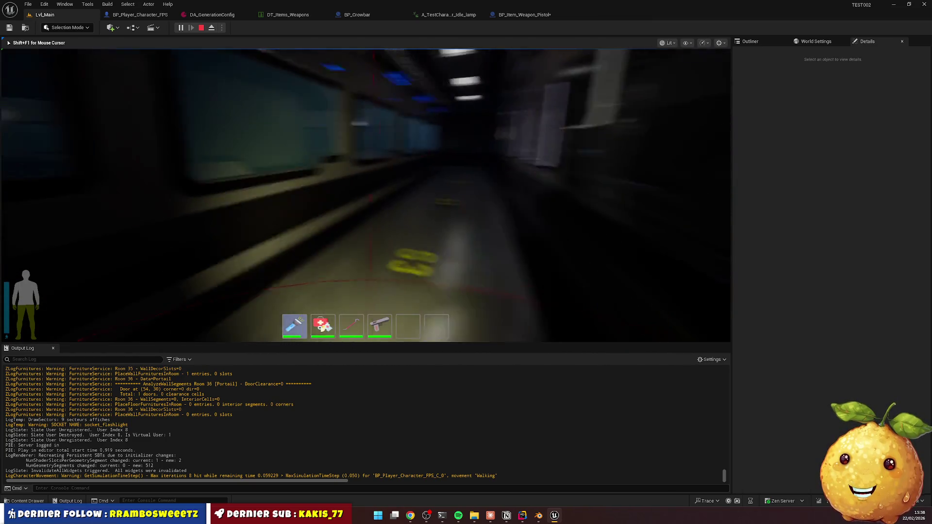
pyautogui.press('w')
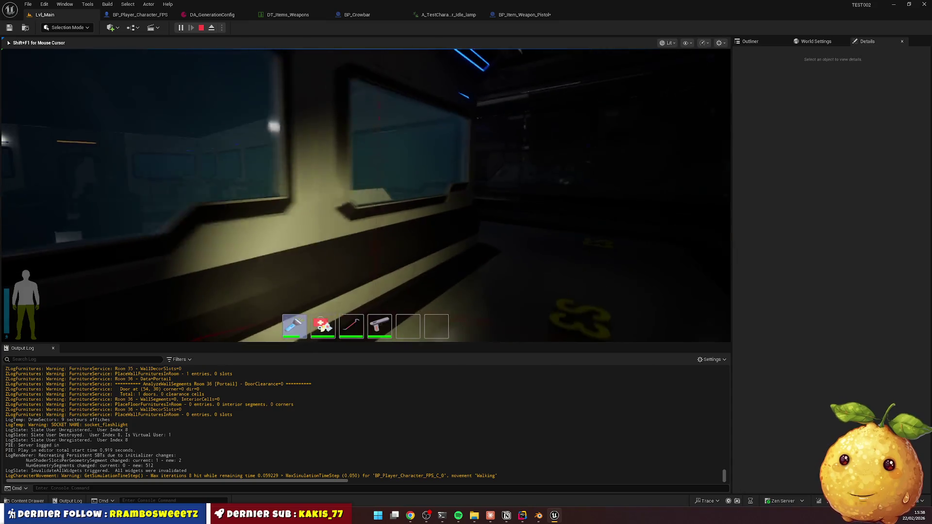
pyautogui.press('w')
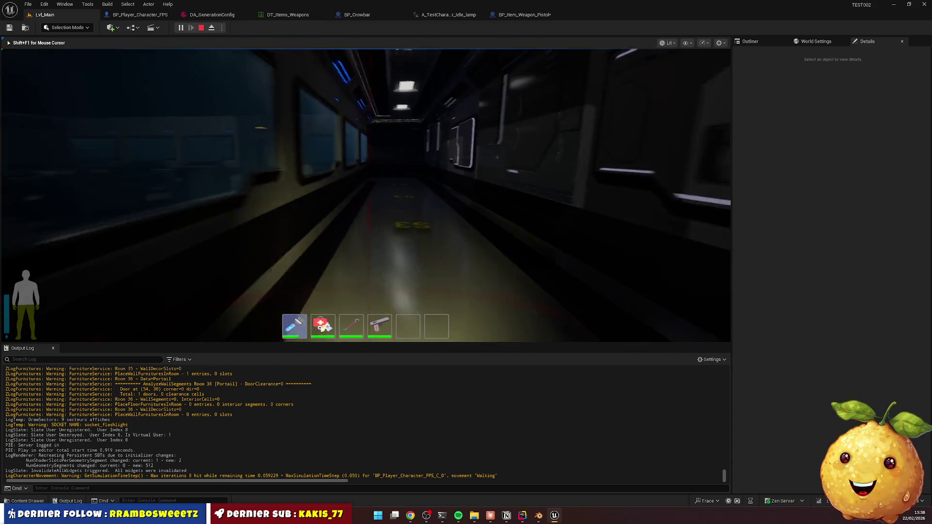
pyautogui.press('w')
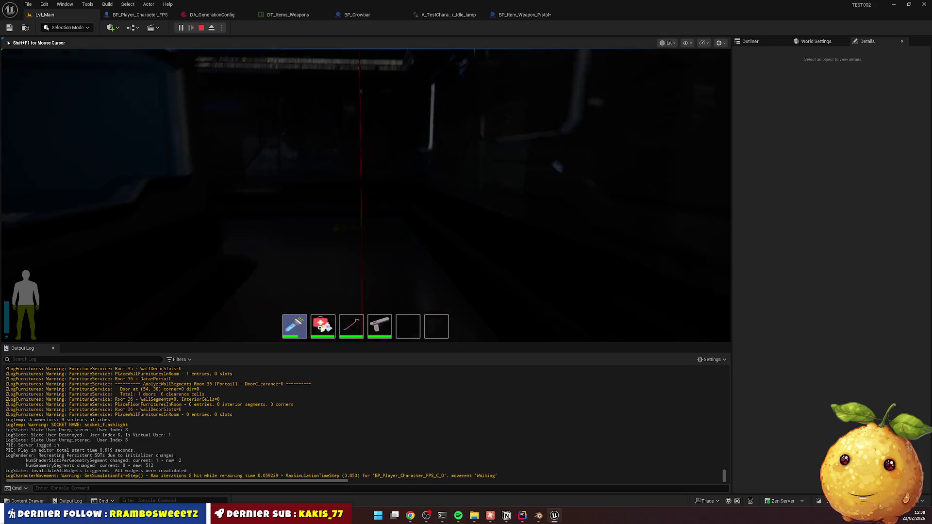
pyautogui.press('w')
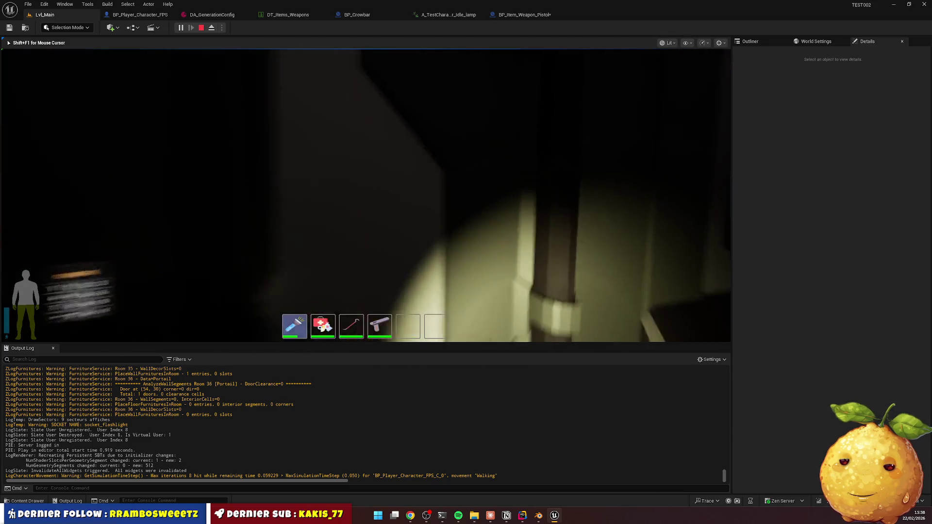
pyautogui.press('w')
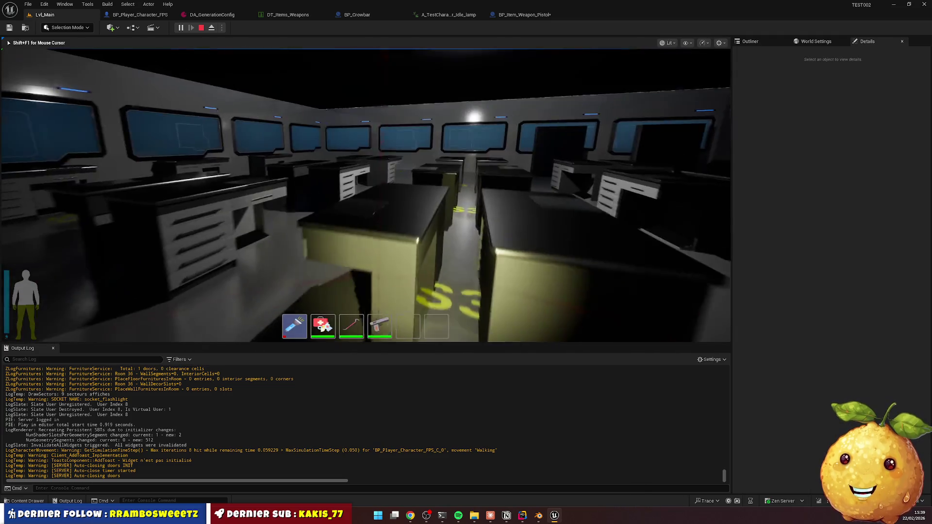
pyautogui.scroll(-2, 366, 195)
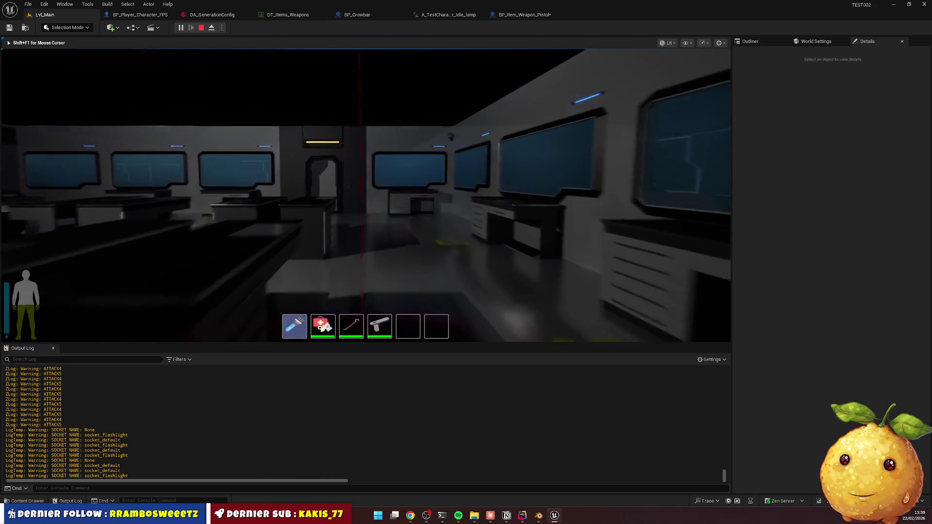
pyautogui.press('w')
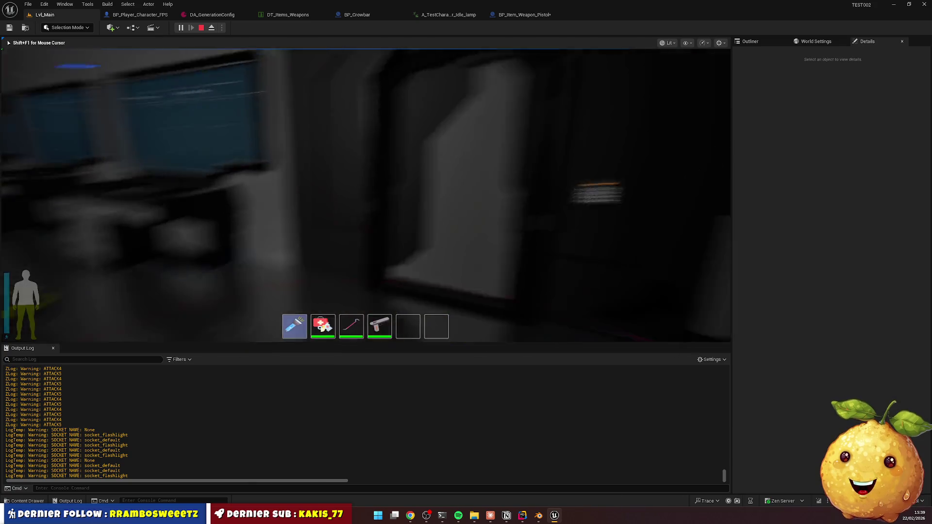
pyautogui.scroll(-3, 366, 195)
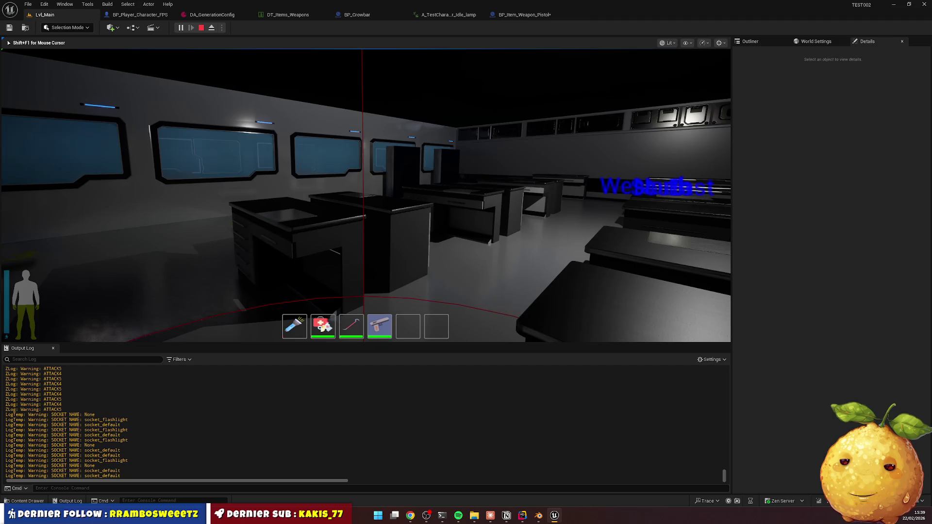
pyautogui.press('Escape')
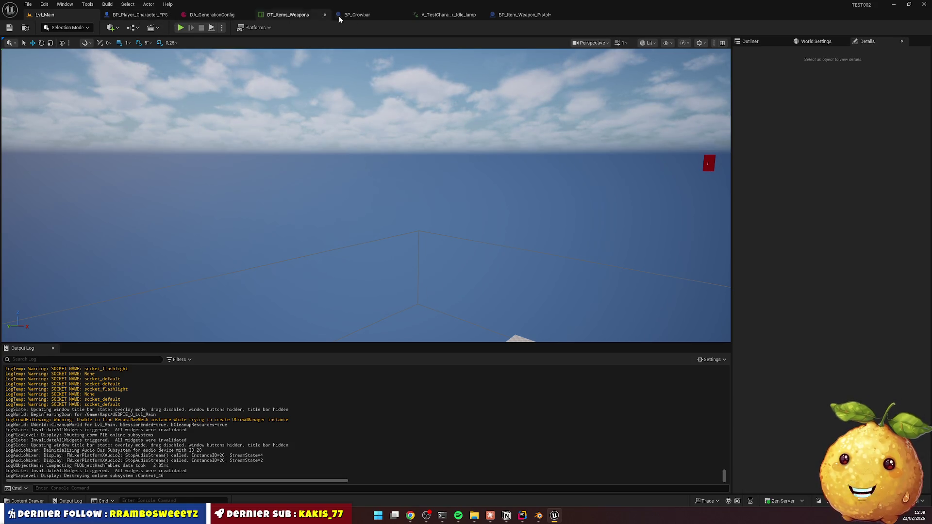
# Browse to Gameplay > GameFlow > Characters > PlayerCharacter > Skeleton and open SKEL_TestCharacter_T_Pose
pyautogui.click(20, 503)
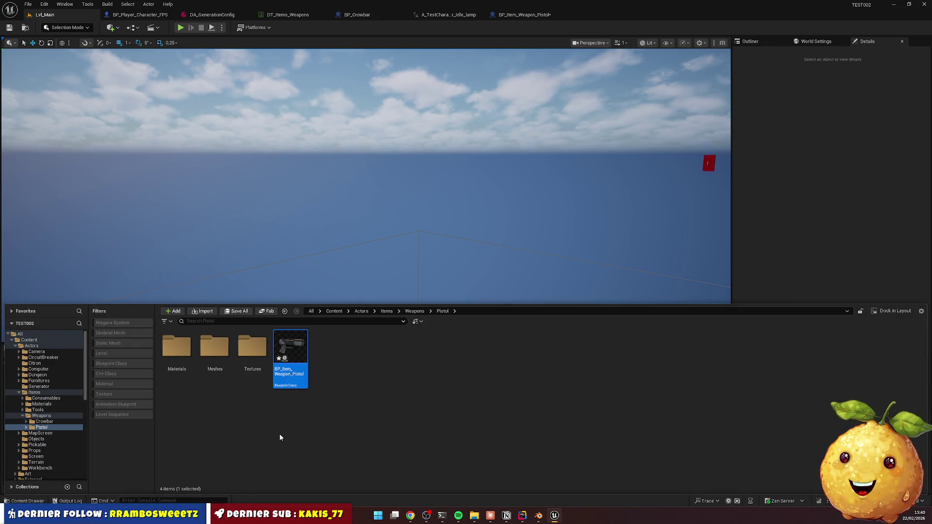
pyautogui.click(366, 314)
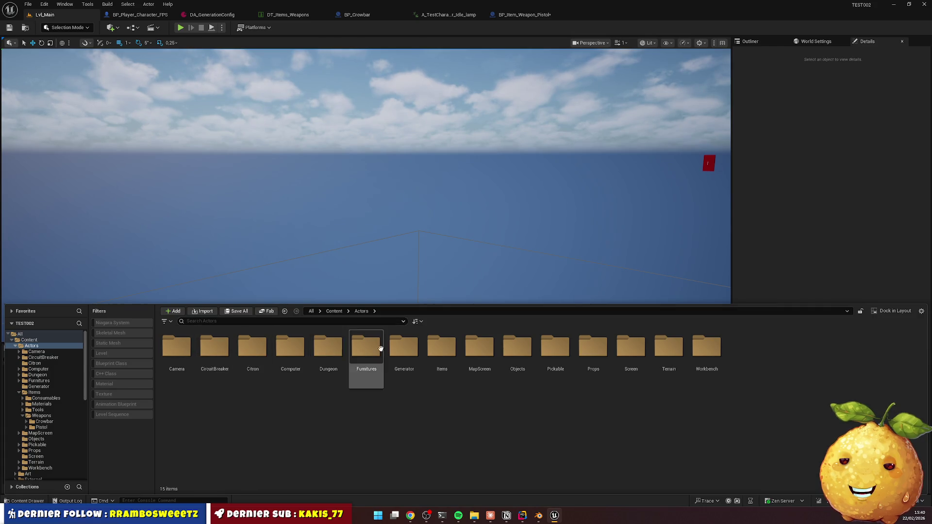
pyautogui.doubleClick(404, 347)
pyautogui.hotkey('alt', 'Left')
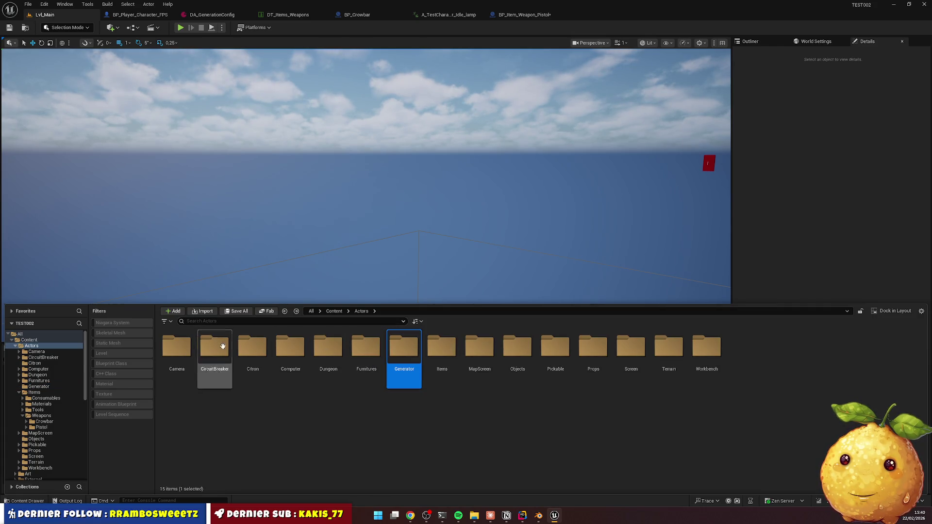
pyautogui.click(334, 311)
pyautogui.doubleClick(404, 347)
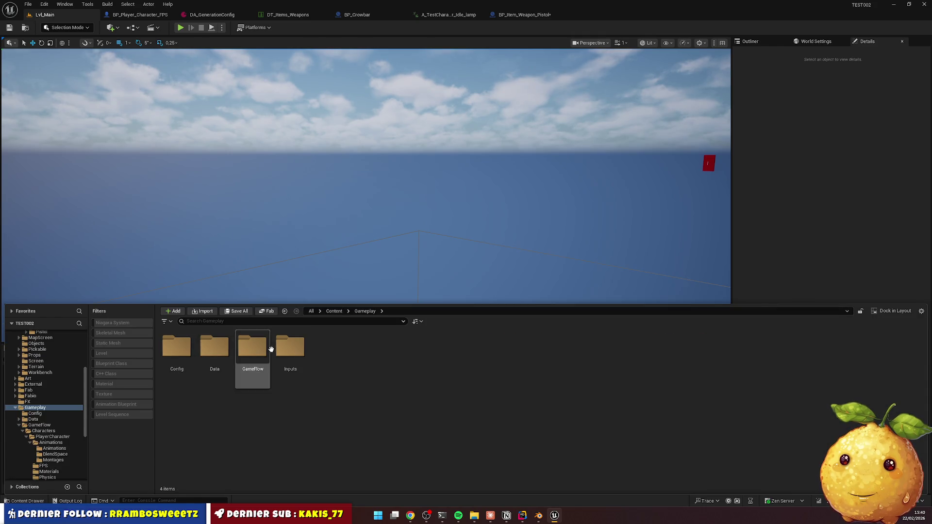
pyautogui.doubleClick(253, 344)
pyautogui.doubleClick(176, 346)
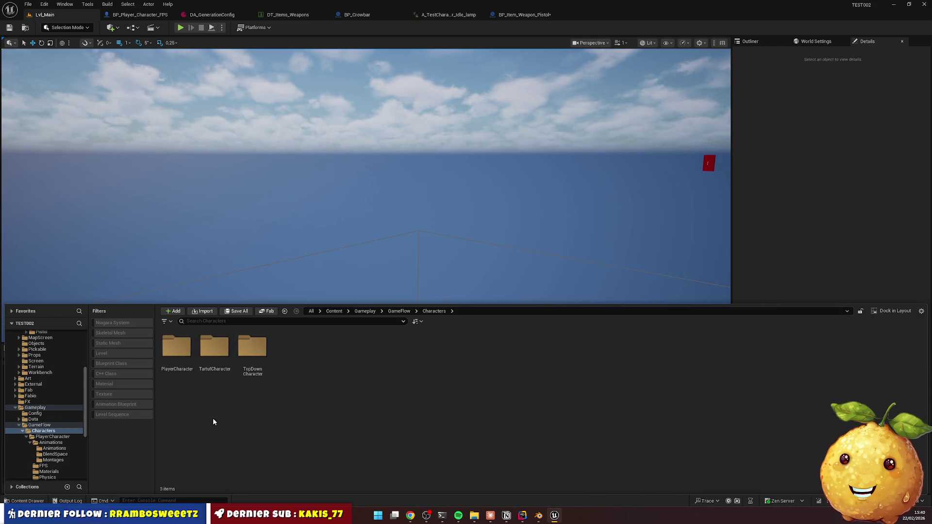
pyautogui.doubleClick(172, 345)
pyautogui.click(404, 352)
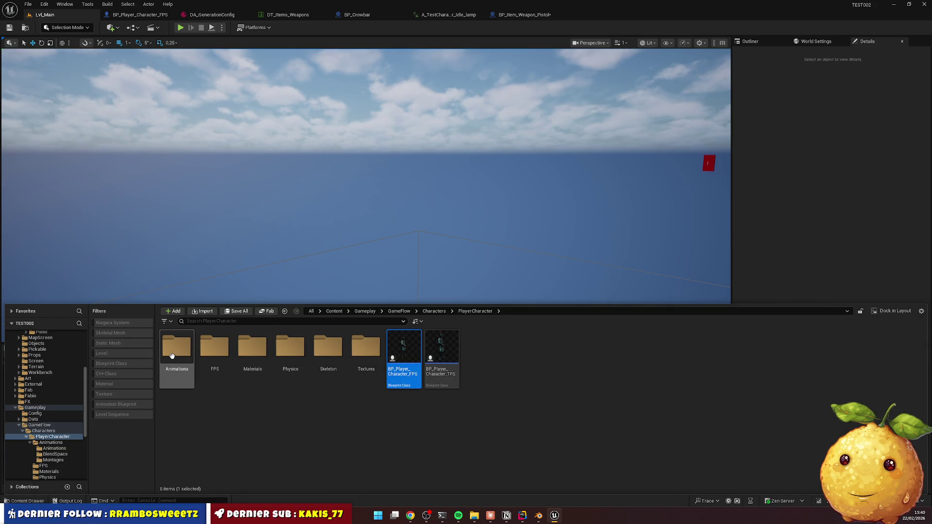
pyautogui.doubleClick(329, 348)
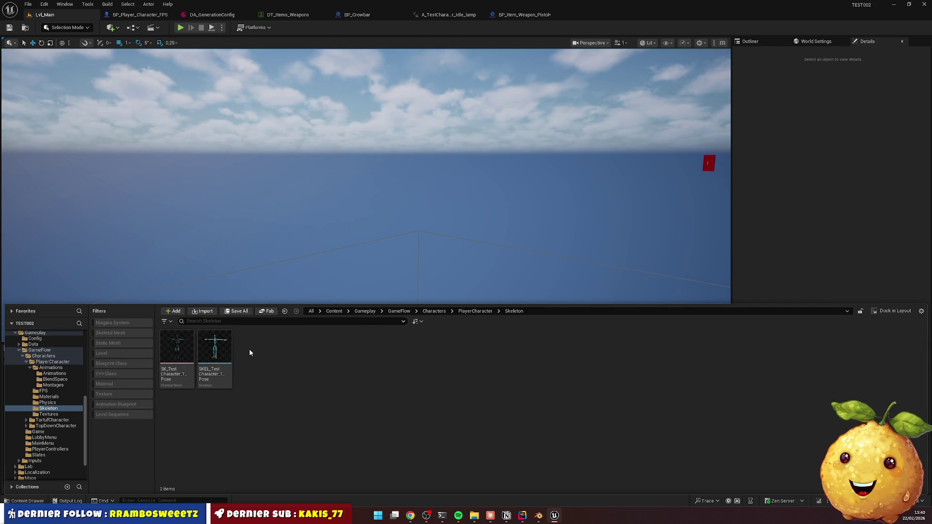
pyautogui.doubleClick(215, 348)
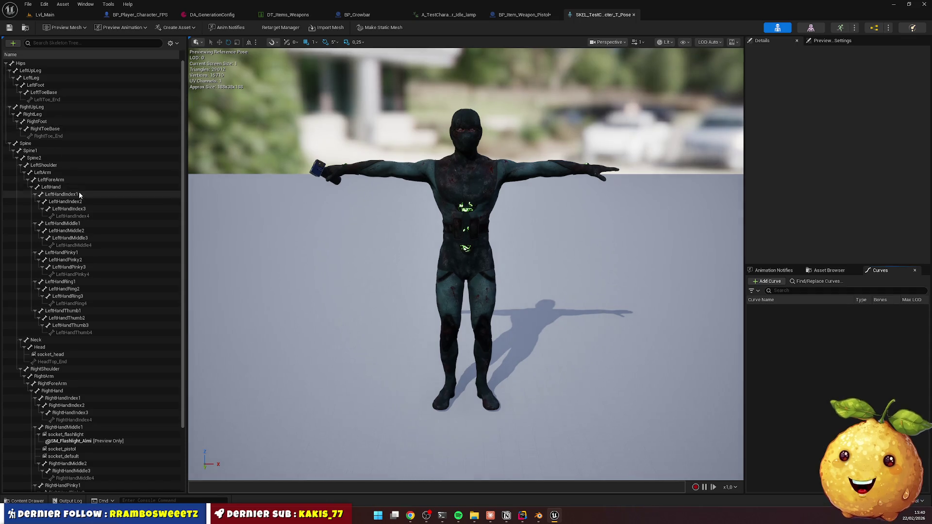
# Move socket_head down to Relative Location Y -22.16, save the skeleton, and return to Lvl_Main
pyautogui.scroll(-3, 79, 194)
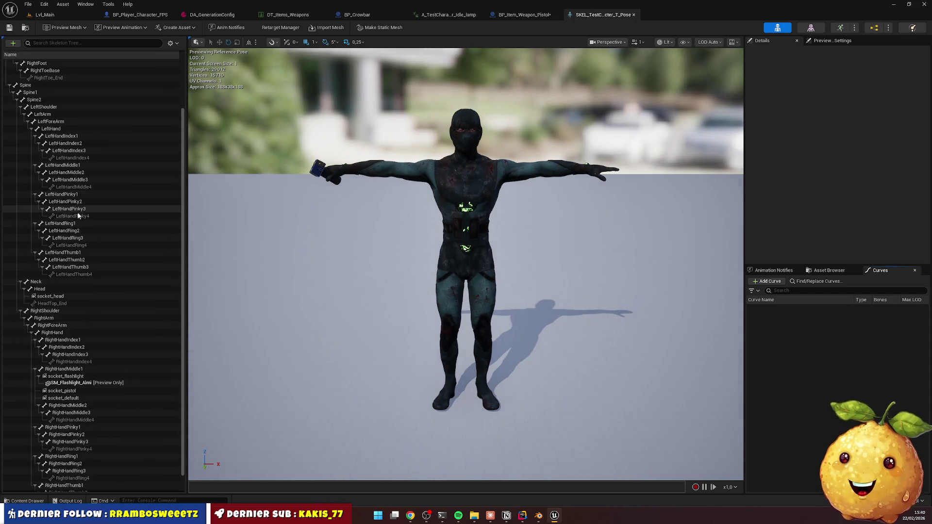
pyautogui.click(62, 298)
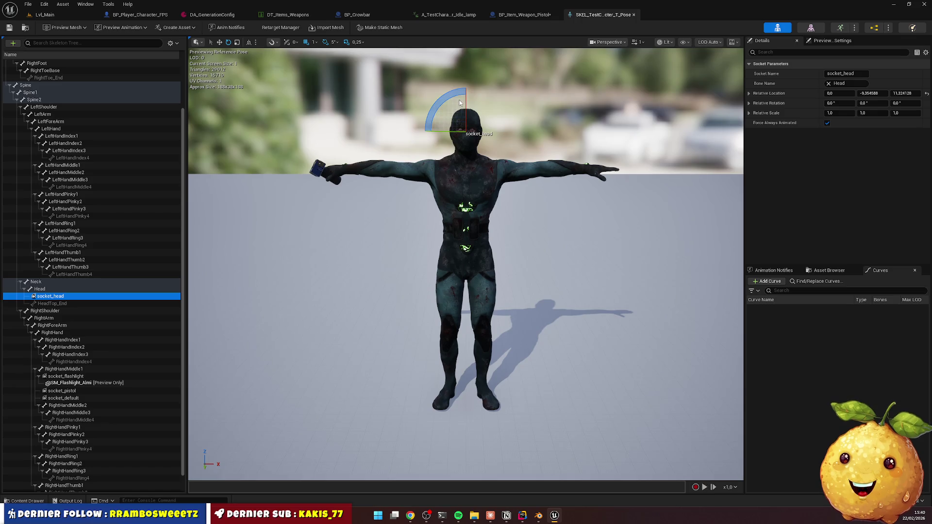
pyautogui.click(237, 42)
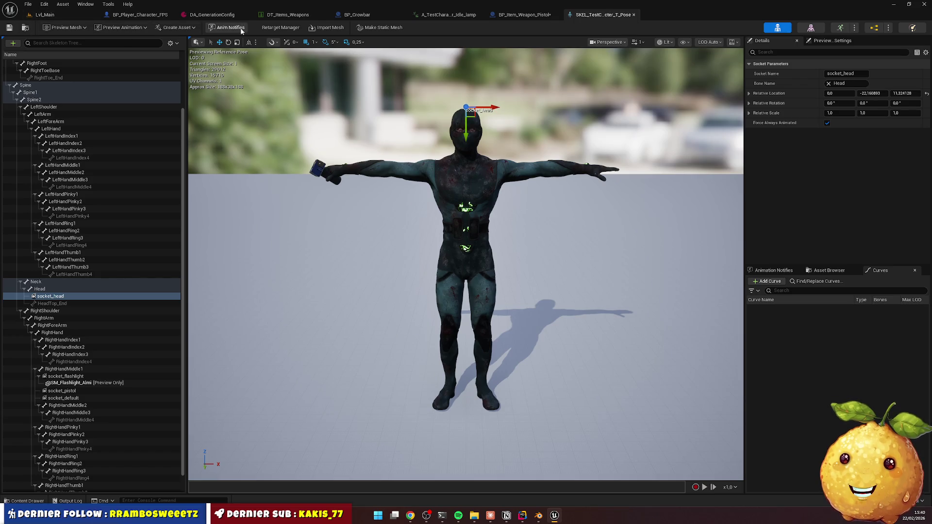
pyautogui.click(62, 15)
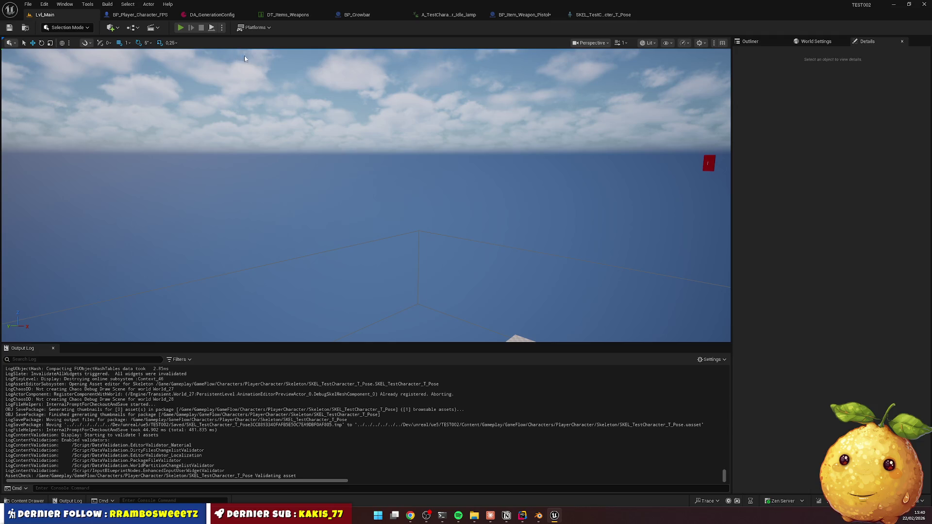
# Play-test in first person, walking toward the doorway and firing the pistol to check its grip
pyautogui.hotkey('alt', 'p')
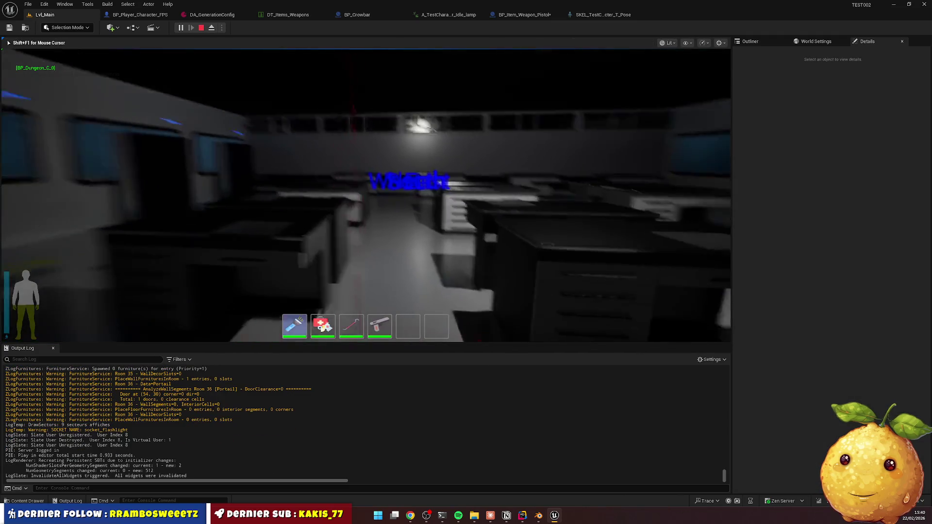
pyautogui.press('w')
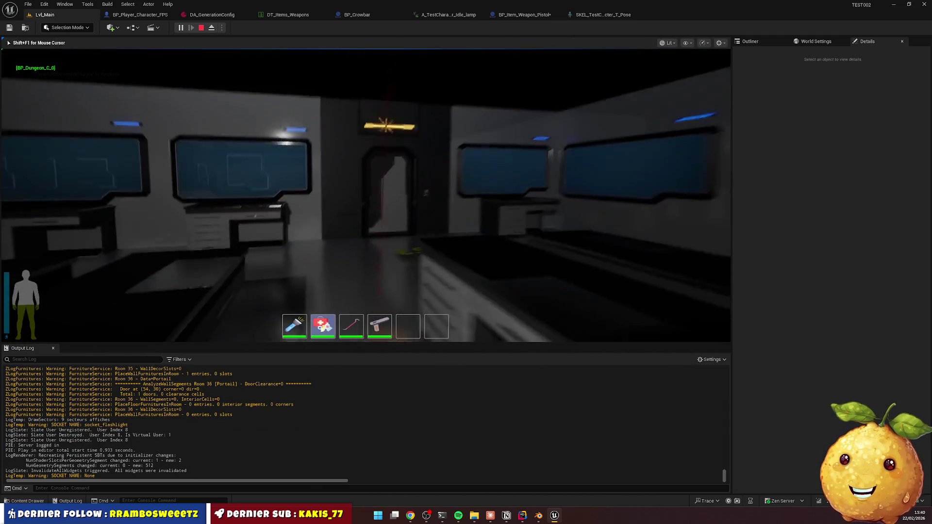
pyautogui.scroll(-2, 366, 195)
pyautogui.press('w')
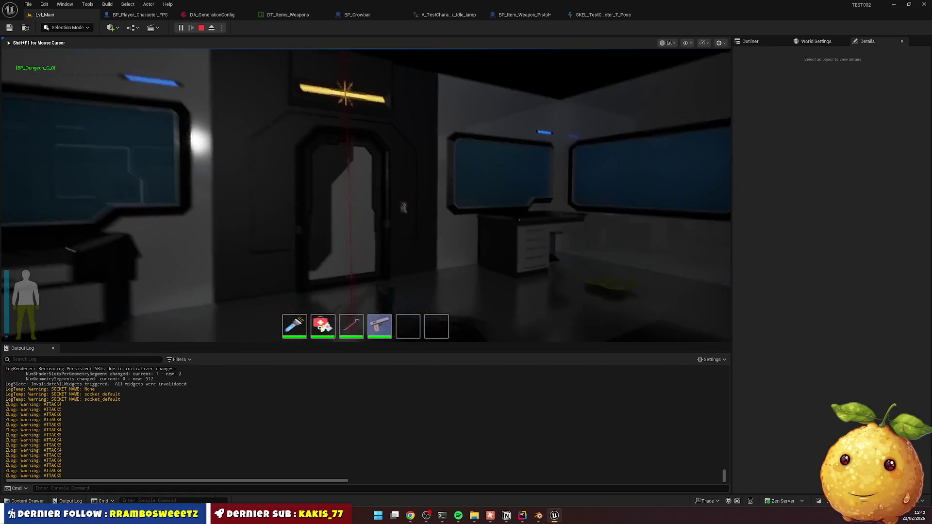
pyautogui.click(367, 194)
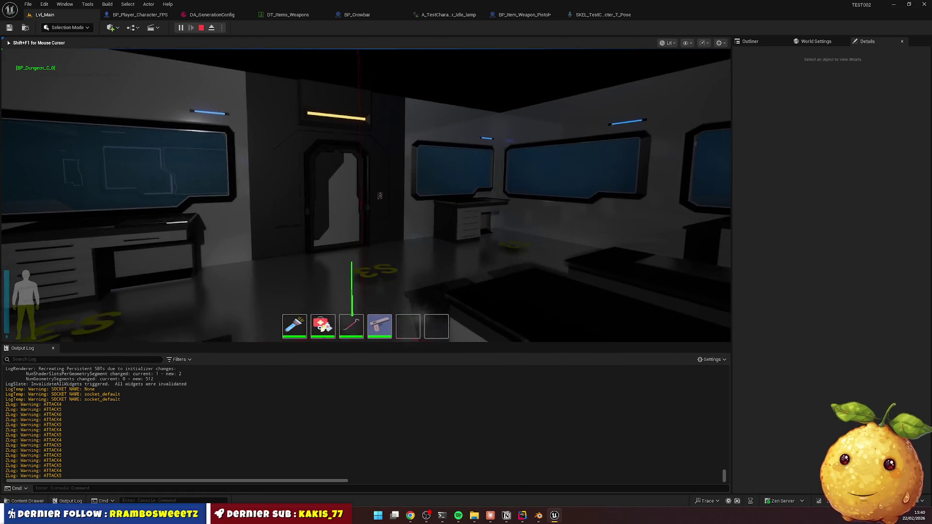
pyautogui.press('w')
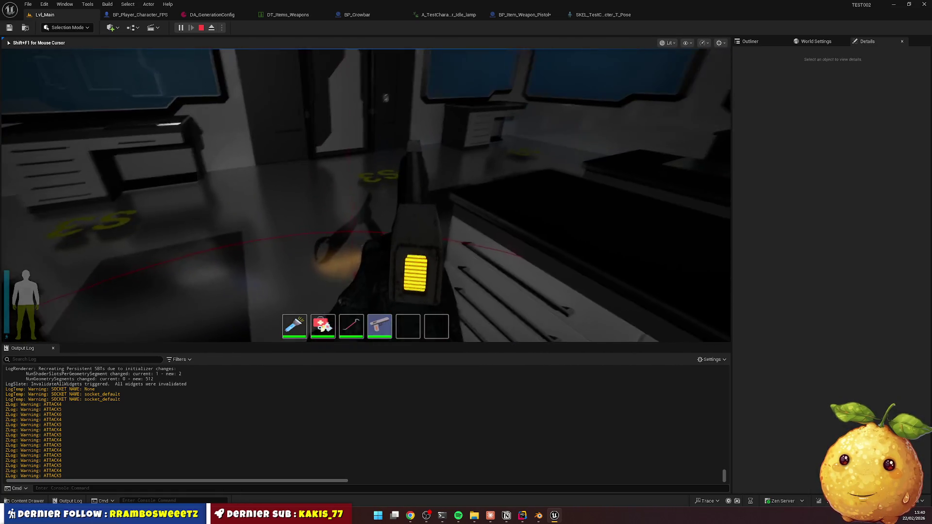
pyautogui.press('w')
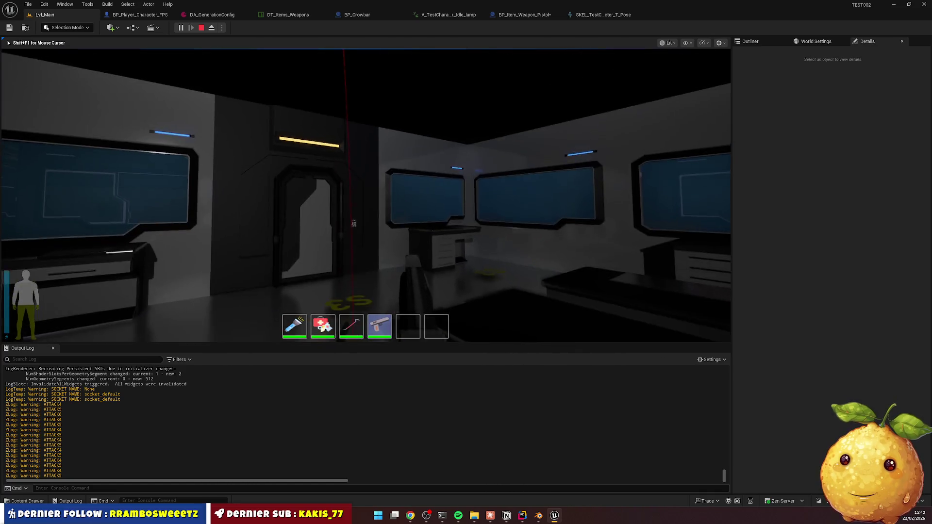
pyautogui.press('w')
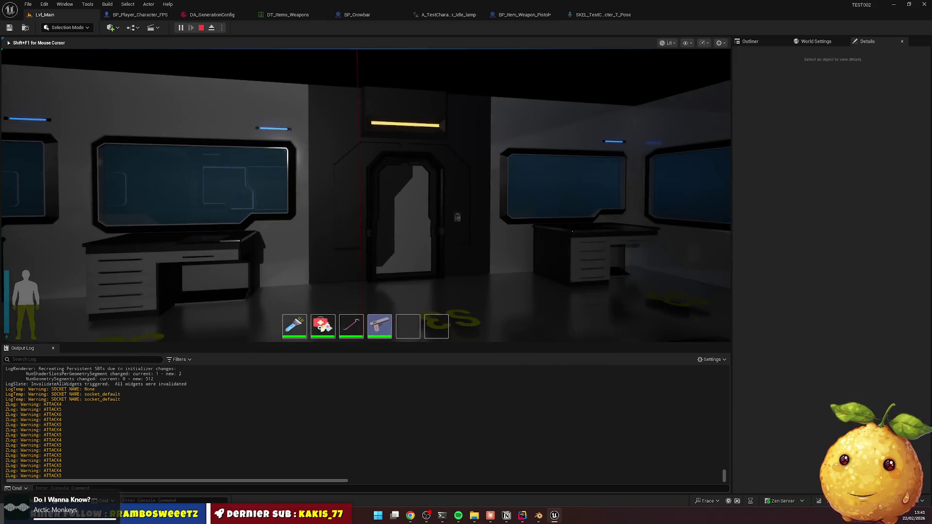
pyautogui.press('Escape')
# Nudge socket_head slightly in the skeleton editor and save the skeleton
pyautogui.click(590, 16)
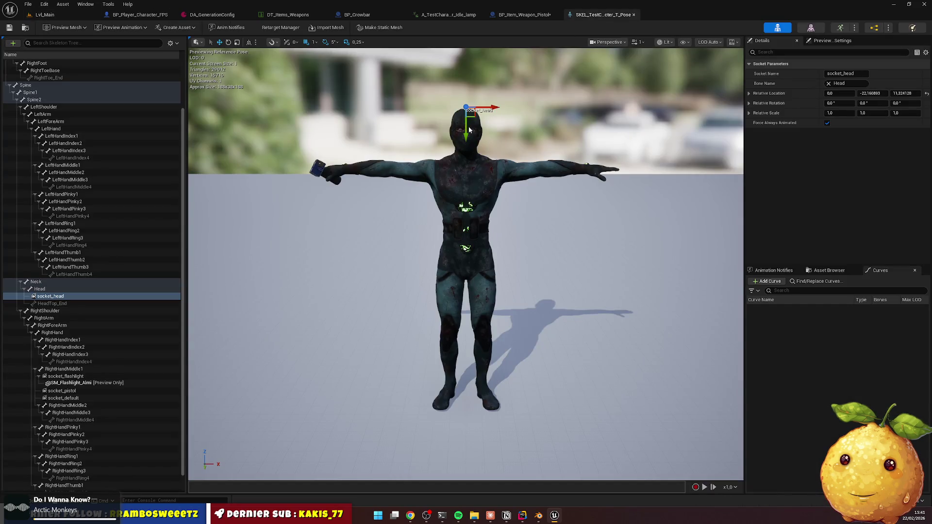
pyautogui.moveTo(466, 138); pyautogui.dragTo(466, 139)
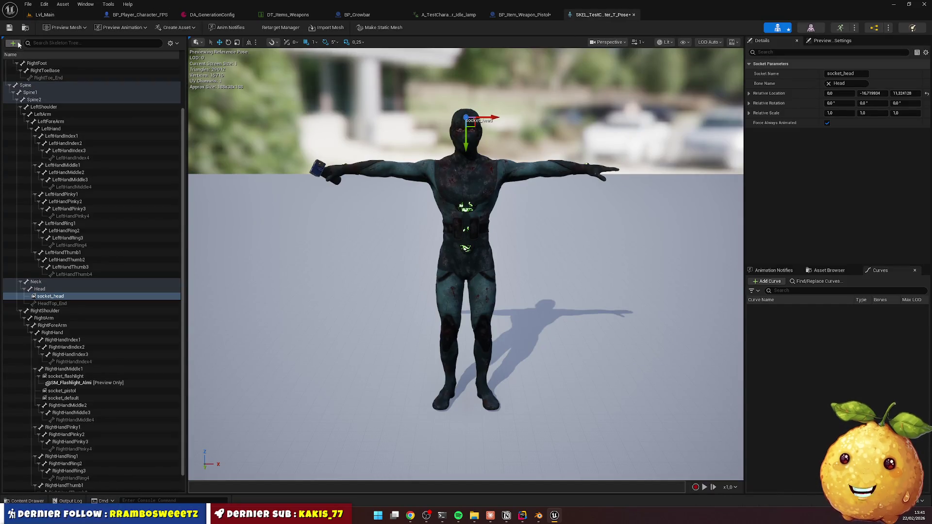
pyautogui.click(9, 27)
pyautogui.click(45, 14)
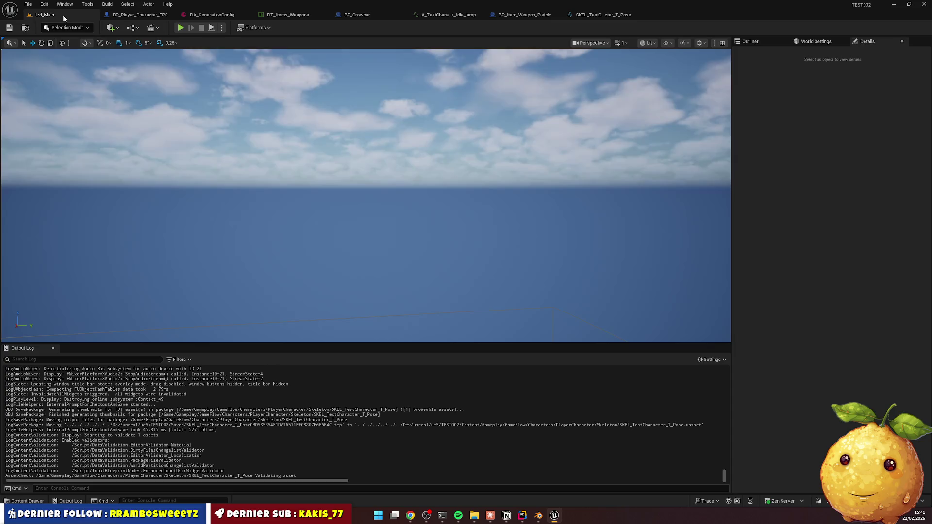
# Play-test again, cycling through pistol, medkit, crowbar and flashlight while walking through the rooms
pyautogui.click(181, 28)
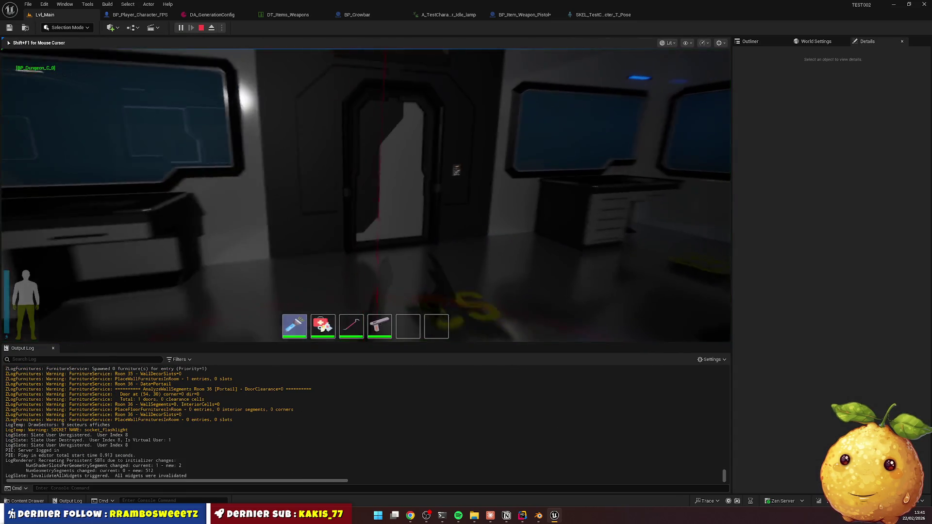
pyautogui.press('4')
pyautogui.press('w')
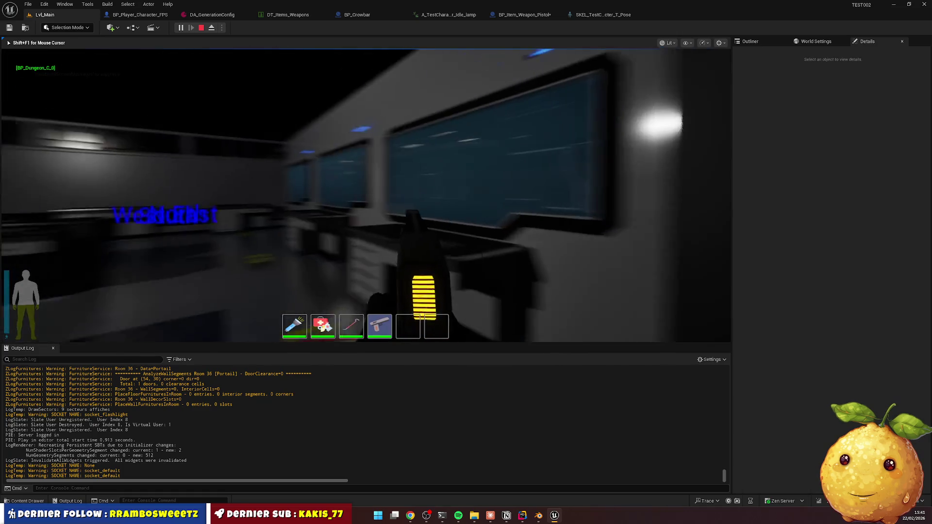
pyautogui.press('w')
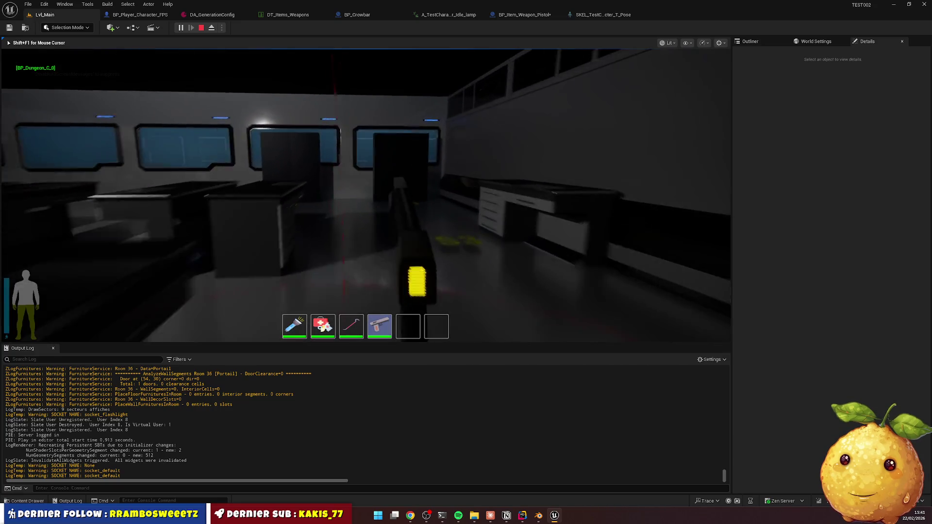
pyautogui.press('w')
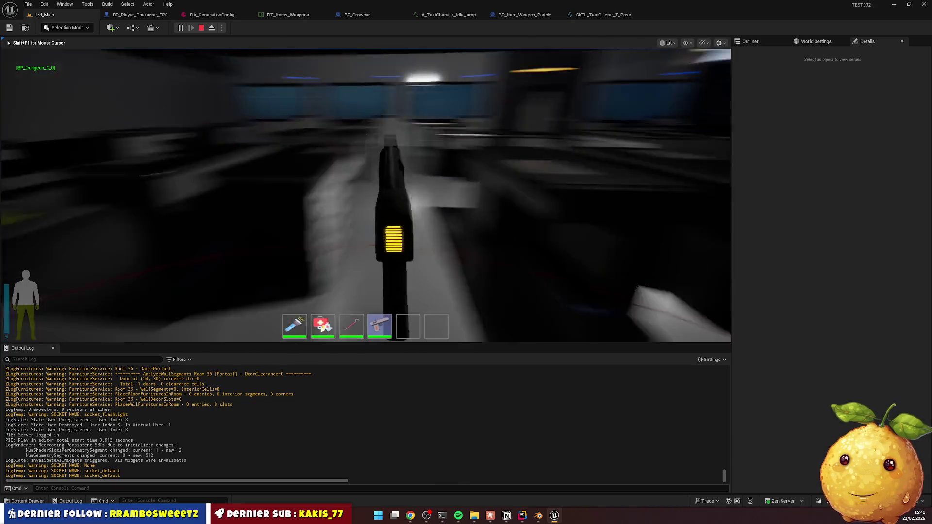
pyautogui.press('2')
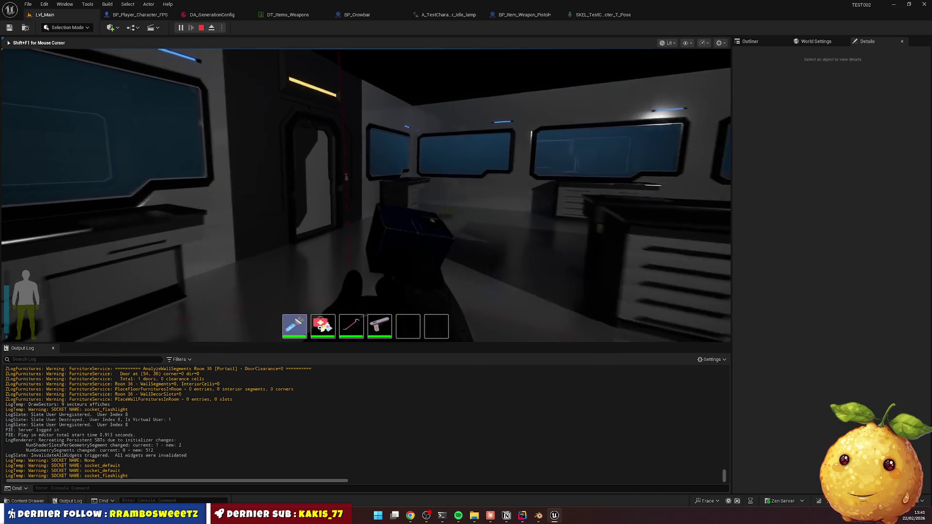
pyautogui.press('3')
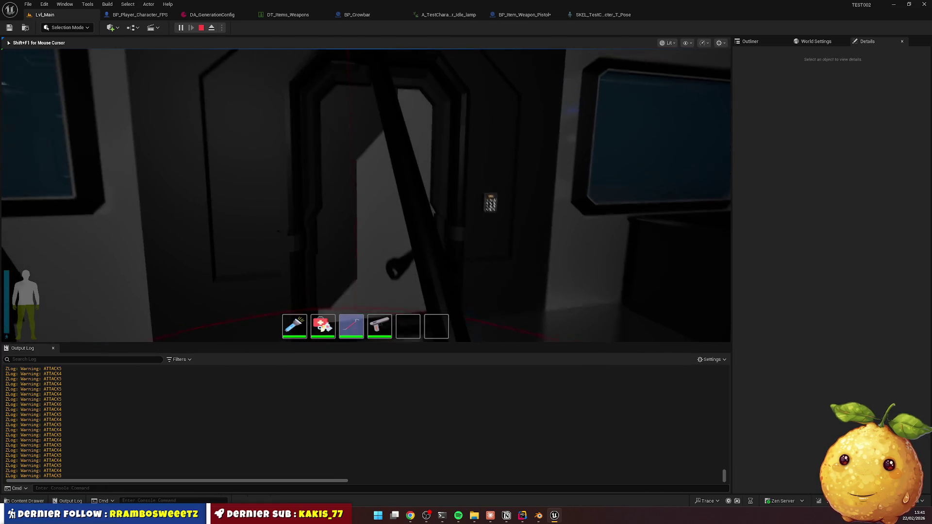
pyautogui.press('w')
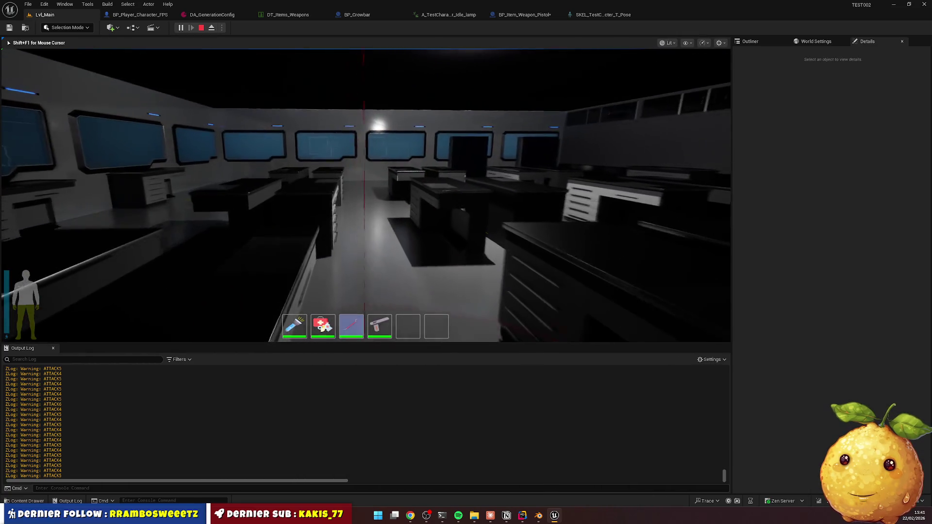
pyautogui.press('4')
pyautogui.press('1')
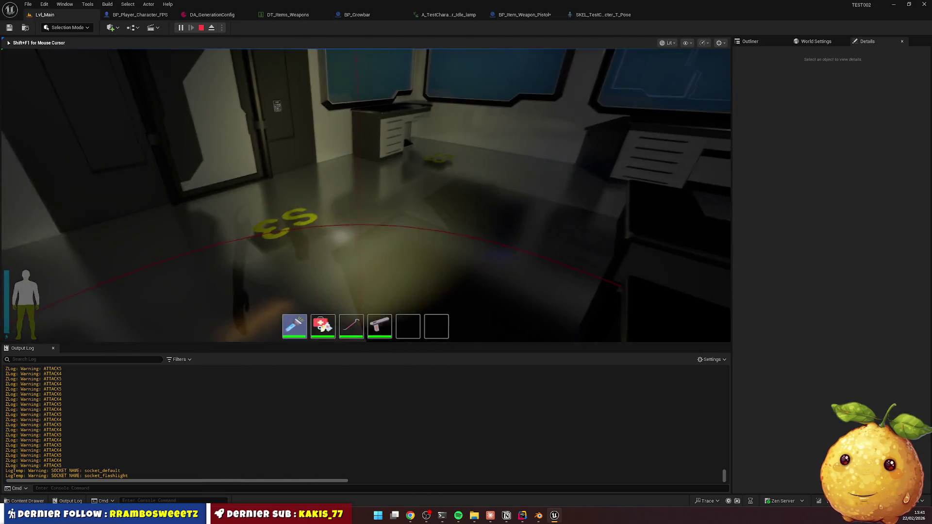
pyautogui.press('w')
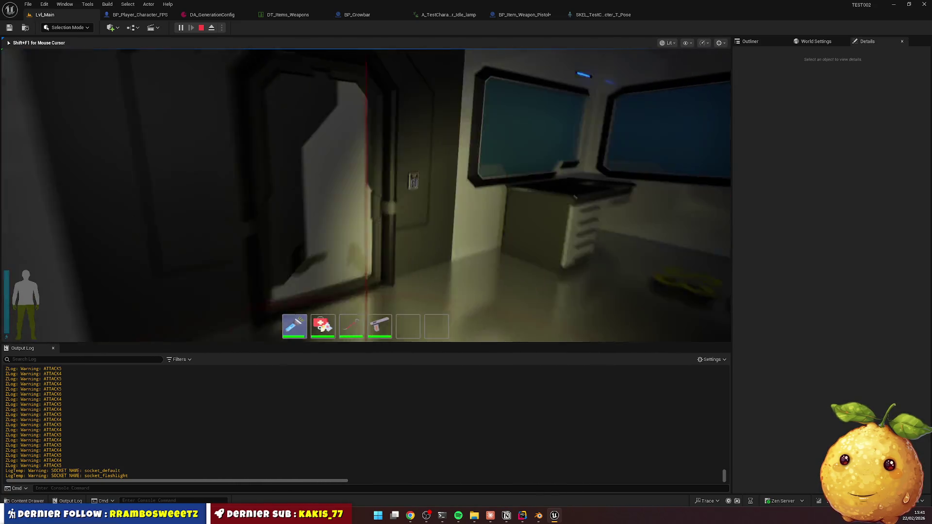